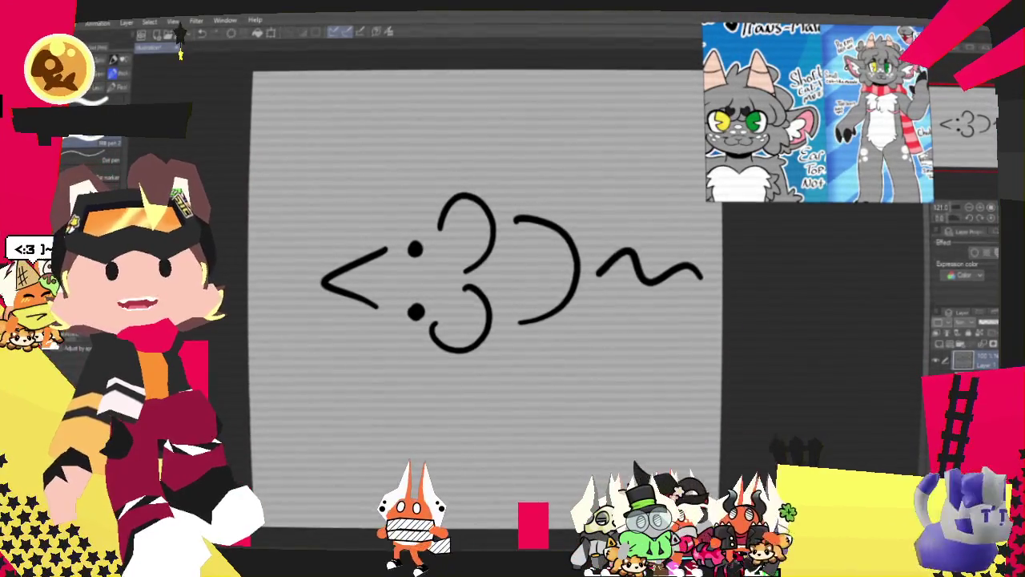
key(alt+Tab)
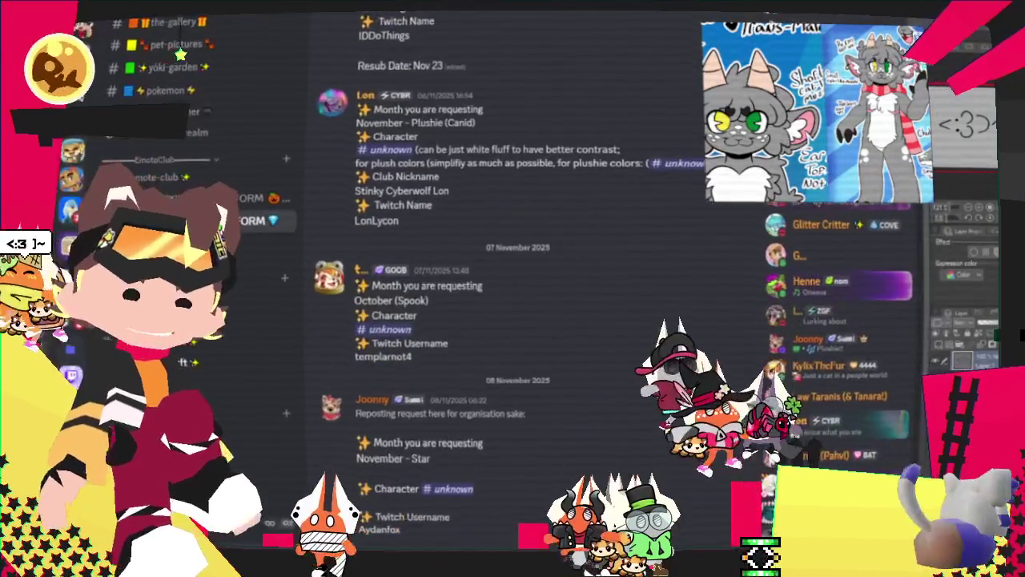
scroll(518, 237, up, 4)
scroll(574, 267, up, 2)
scroll(561, 261, down, 1)
scroll(496, 248, down, 3)
scroll(454, 236, down, 2)
scroll(436, 212, down, 3)
scroll(431, 202, down, 2)
scroll(432, 224, down, 2)
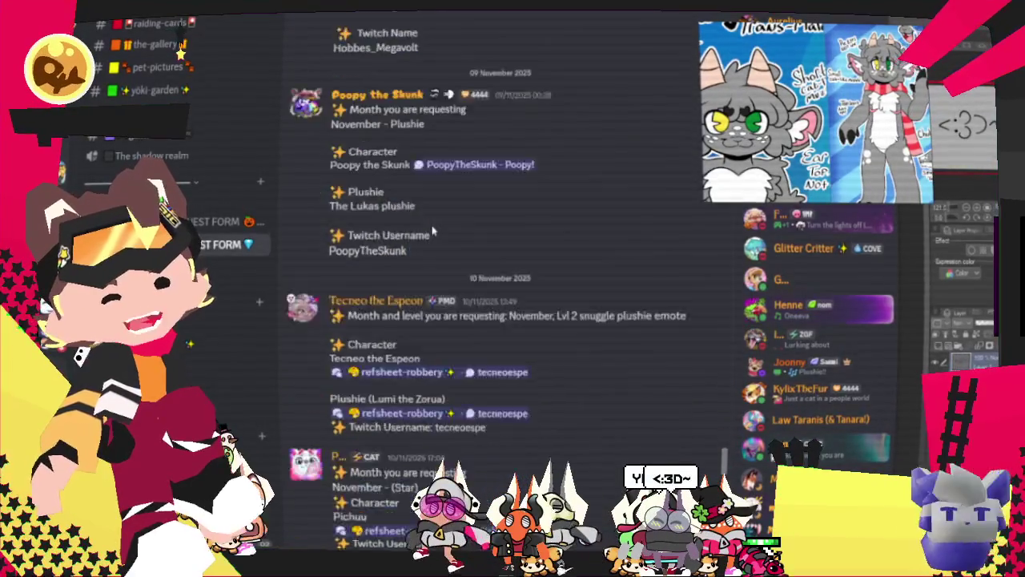
scroll(441, 227, down, 1)
scroll(448, 223, up, 2)
scroll(461, 216, up, 5)
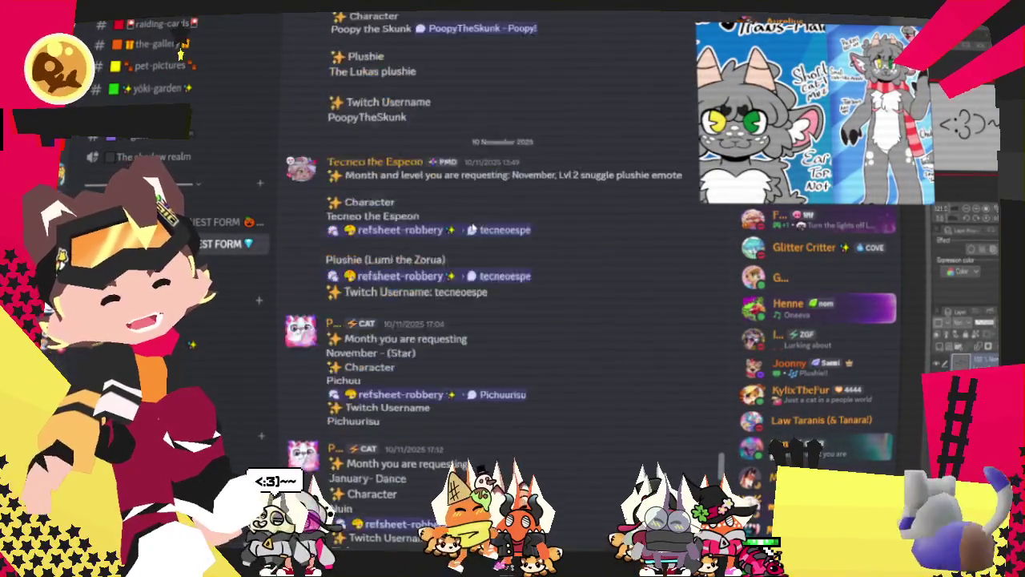
scroll(473, 229, down, 3)
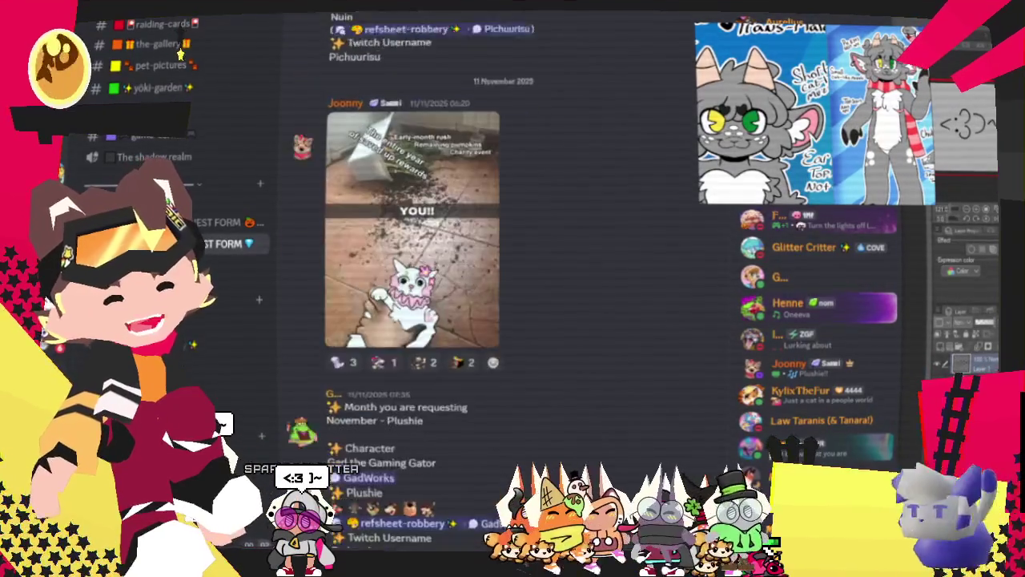
scroll(481, 280, down, 3)
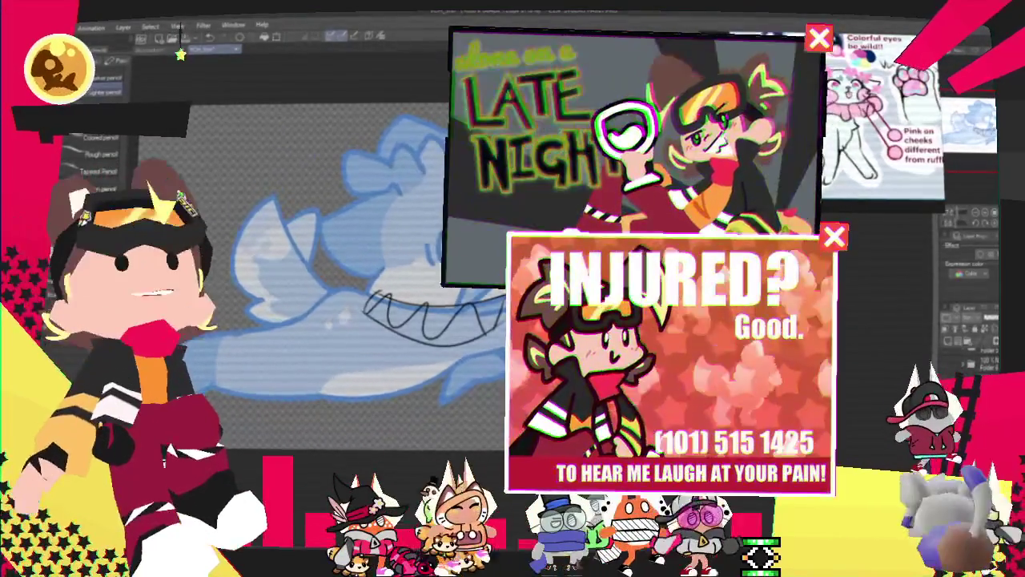
Step: Transform the black grin sketch so it opens wider, and commit the change
key(ctrl+t)
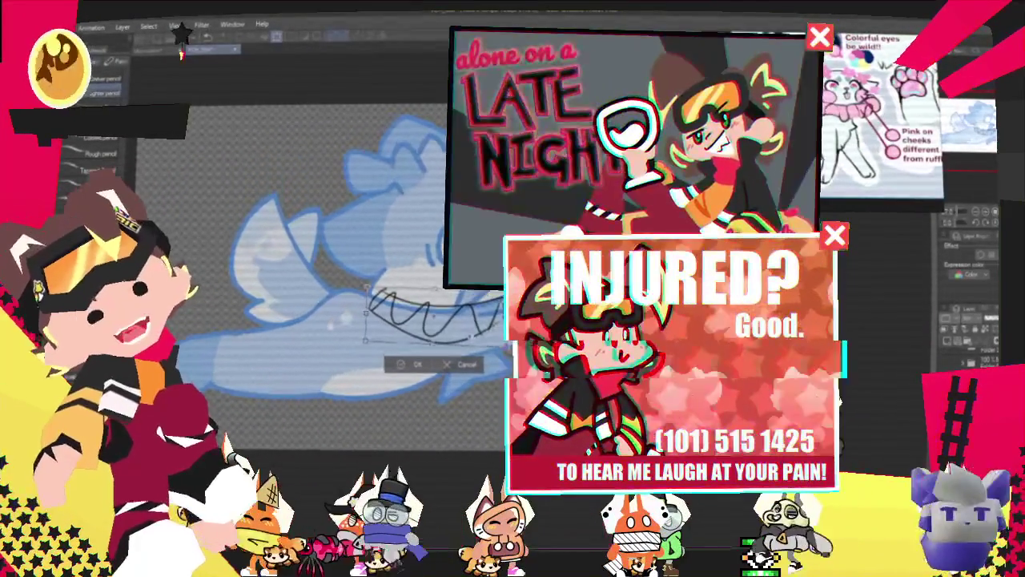
key(Return)
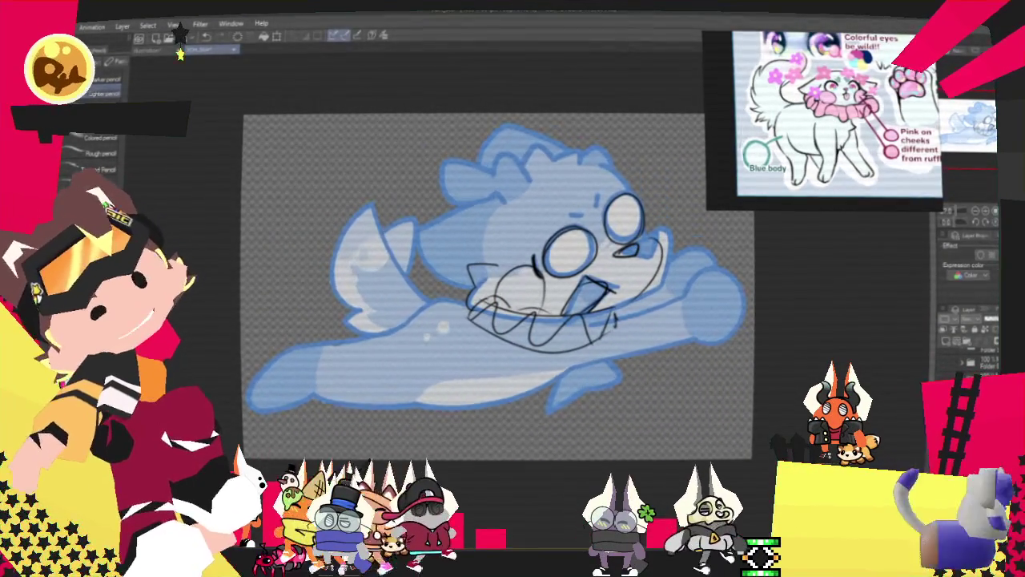
Step: Return to the pencil sub-tools and undo an accidental shift of the black face sketch
key(p)
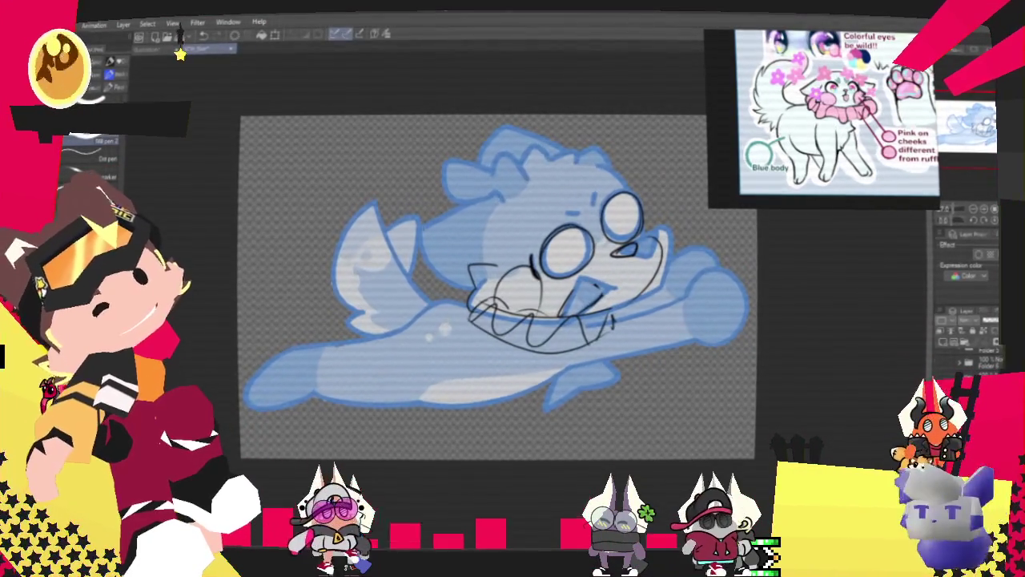
key(p)
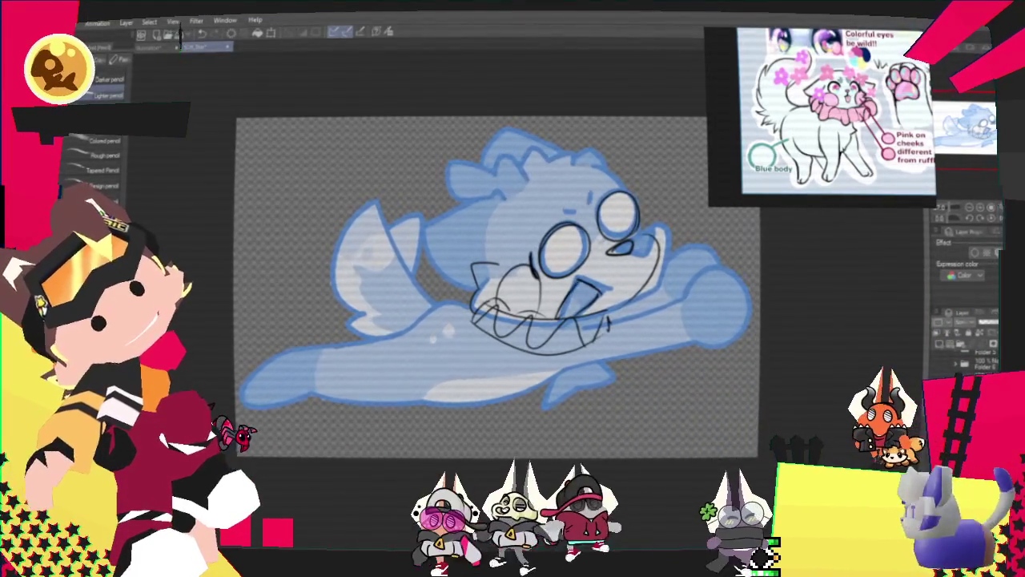
drag(591, 282, 567, 321)
key(ctrl+z)
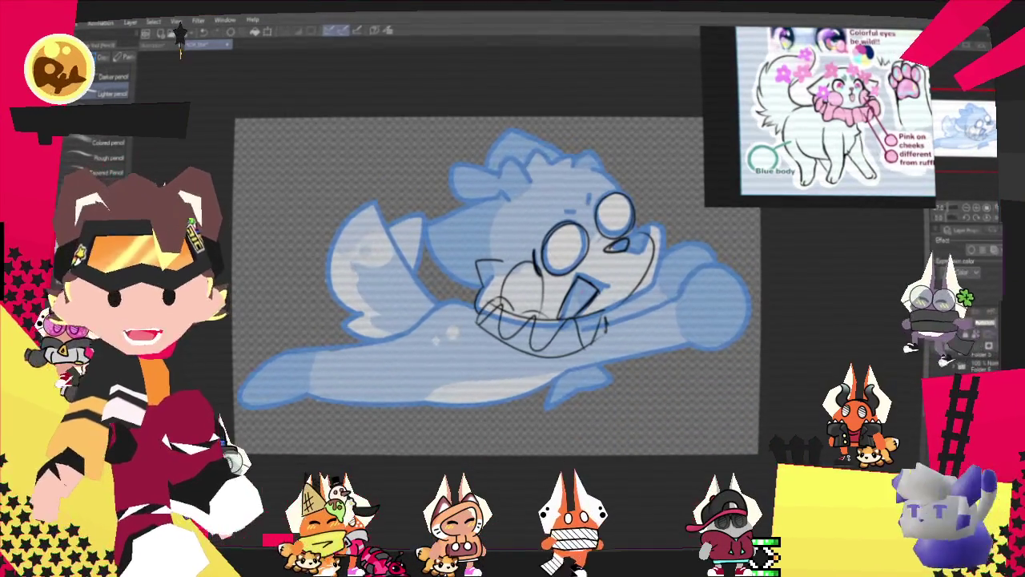
scroll(496, 288, up, 1)
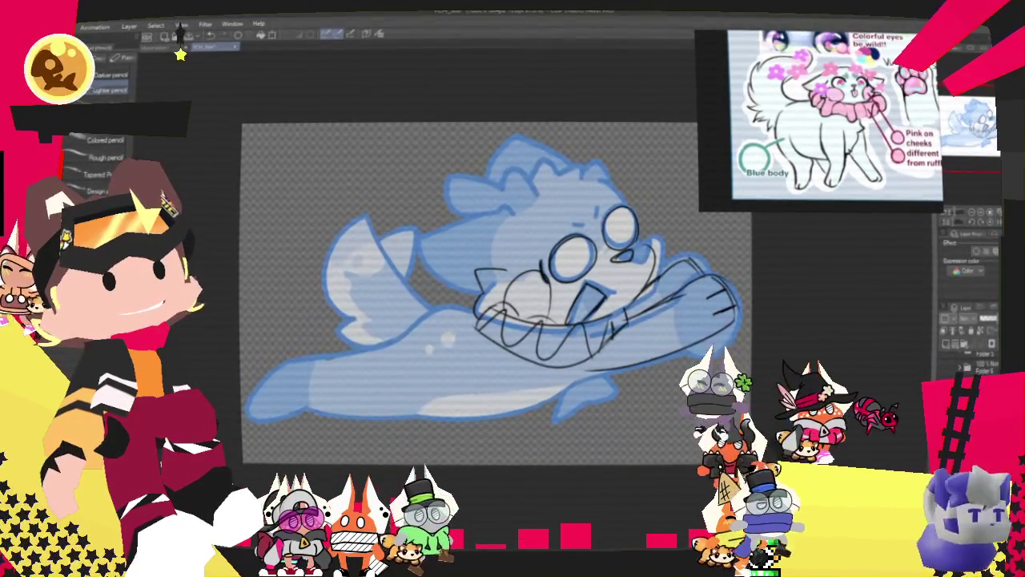
Step: Pencil black strokes along the belly, lower-left body, tail edge and left-side curve
drag(392, 405, 593, 373)
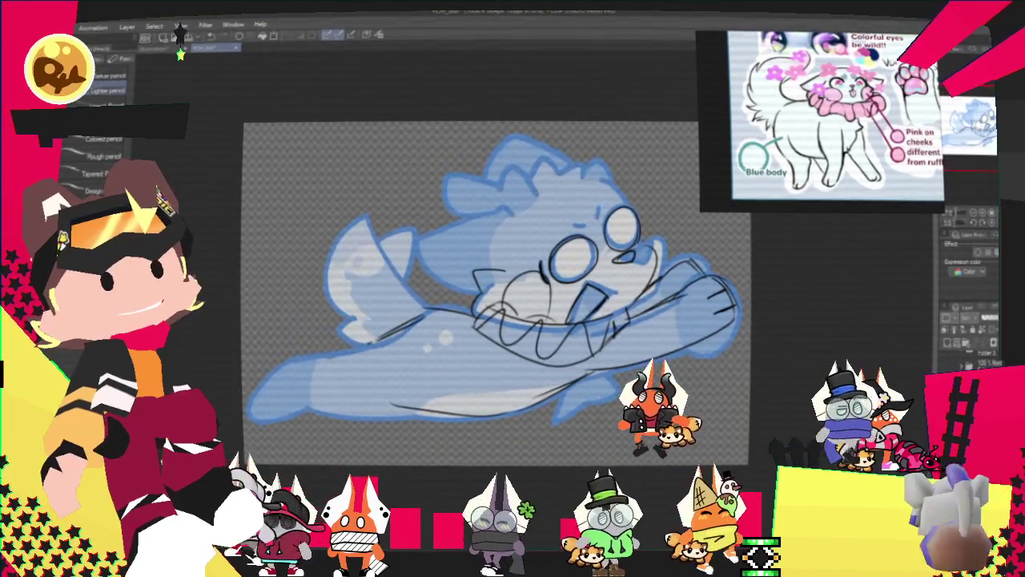
drag(276, 372, 424, 319)
drag(287, 343, 258, 396)
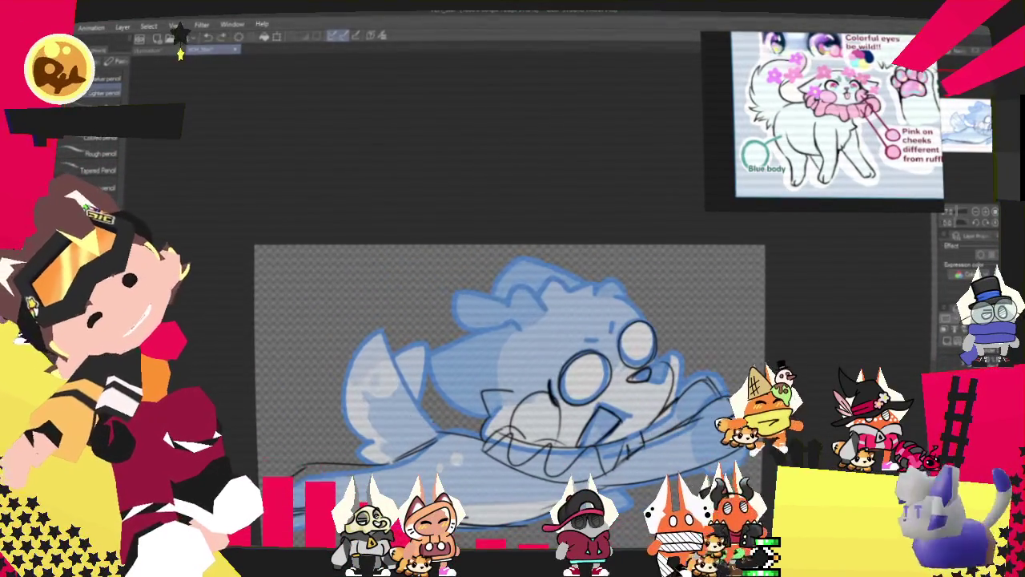
mouse_move(311, 303)
mouse_down()
mouse_move(337, 433)
mouse_move(377, 461)
mouse_up()
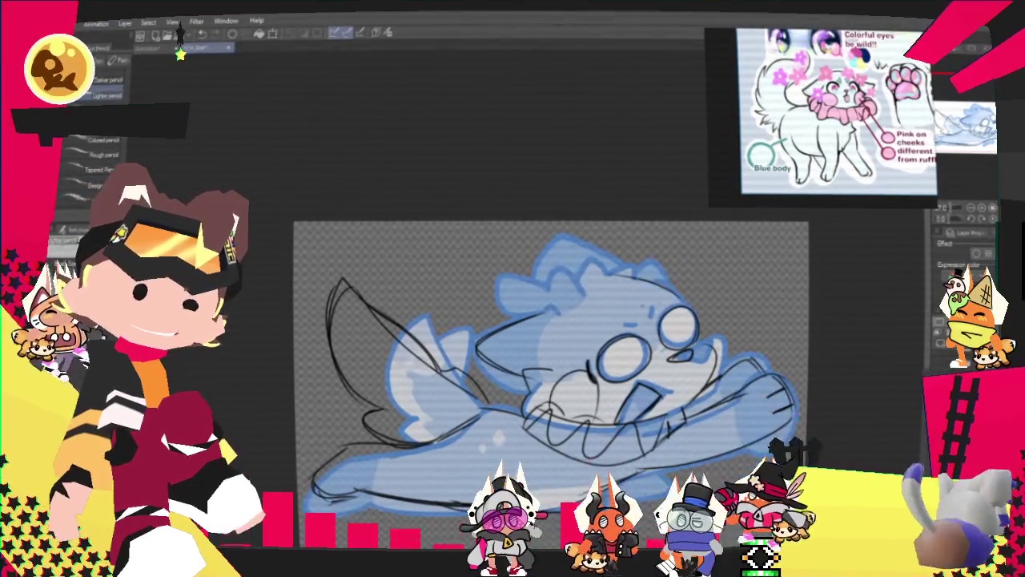
Step: Sketch a line across the top of the head, then lasso the right arm's line art to transform it
drag(517, 285, 673, 276)
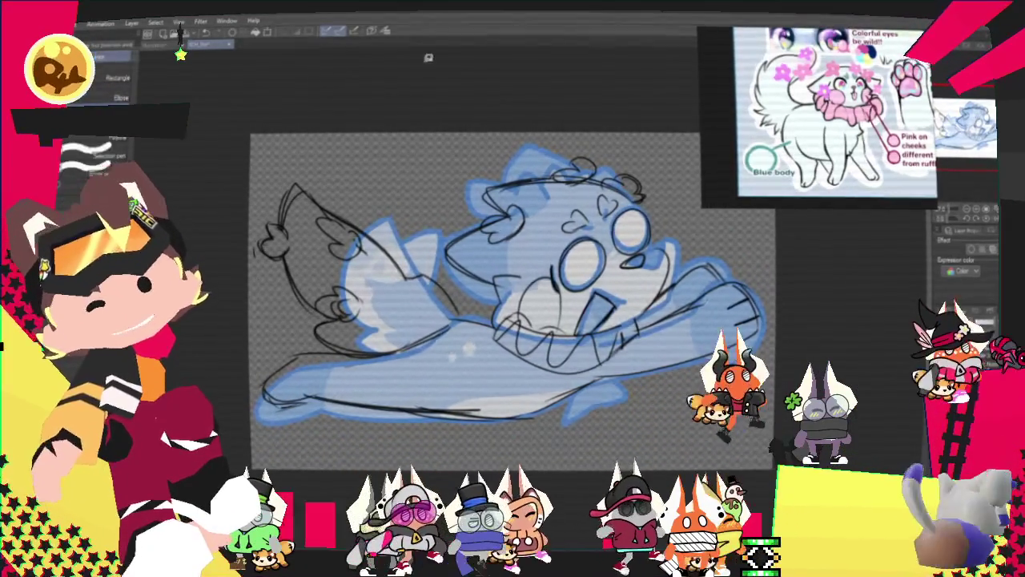
key(m)
drag(806, 271, 597, 378)
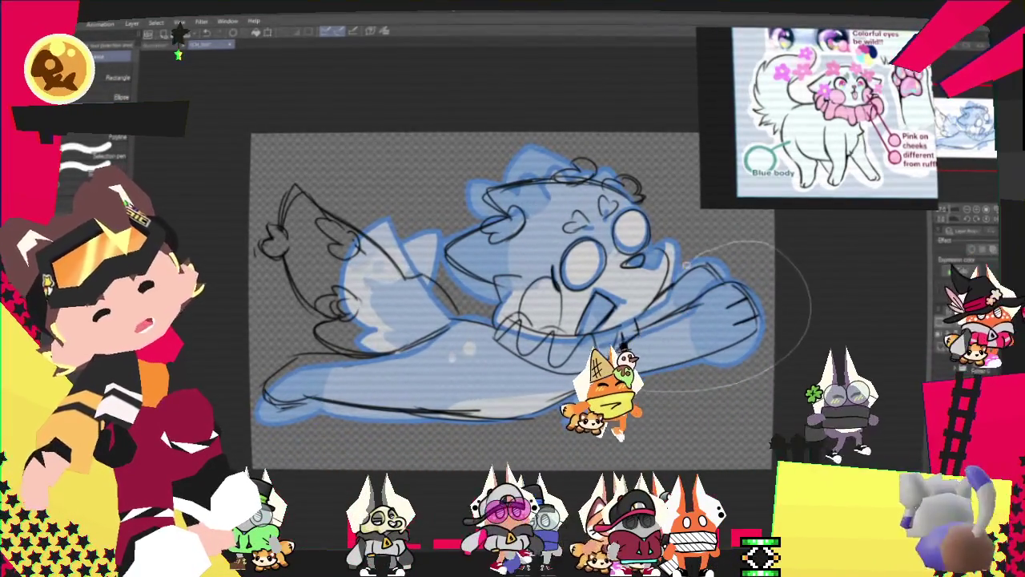
key(ctrl+t)
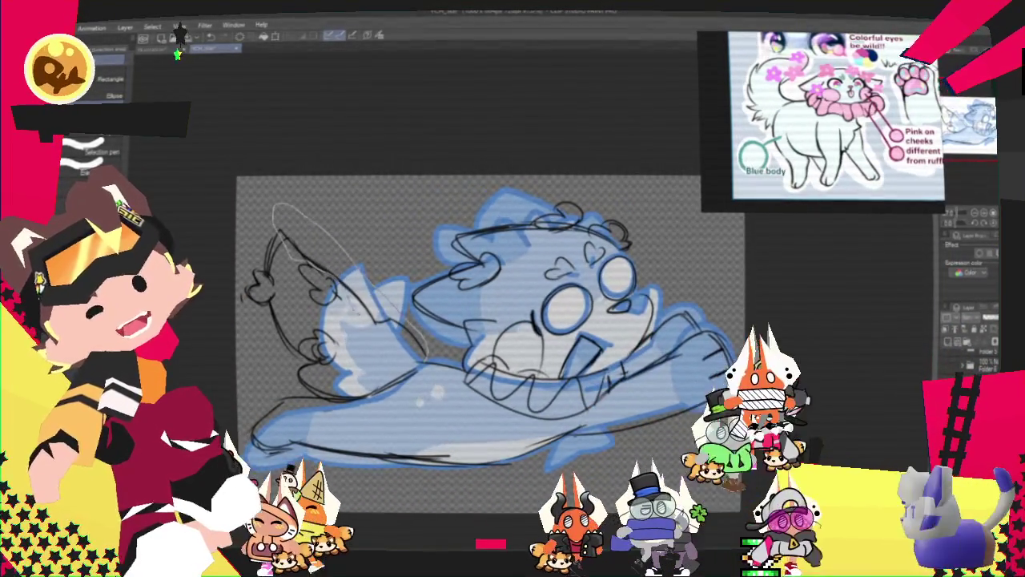
Step: Reshape the lasso-selected upper-left wing, return to the pencil and clear the selection
key(ctrl+t)
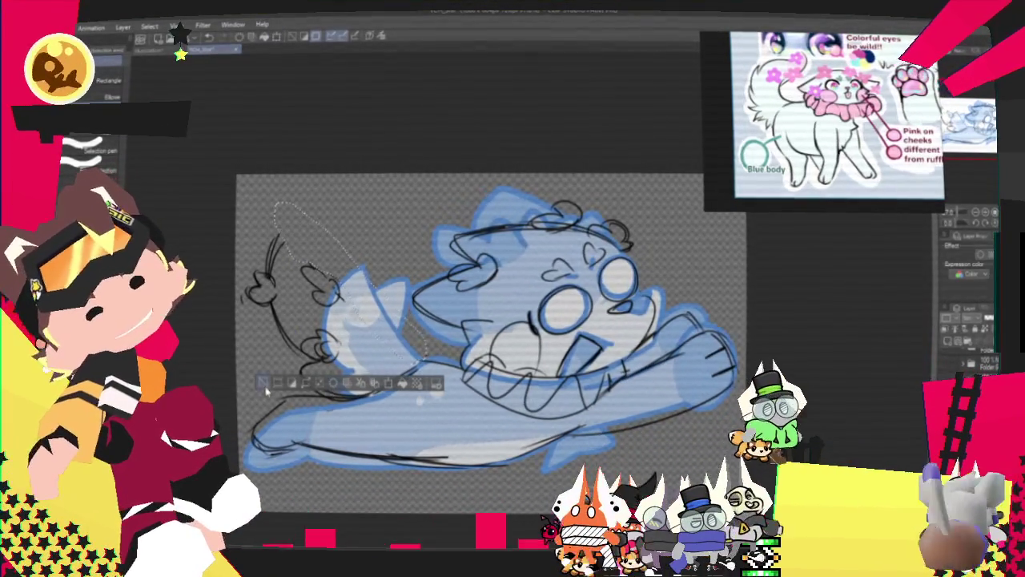
key(p)
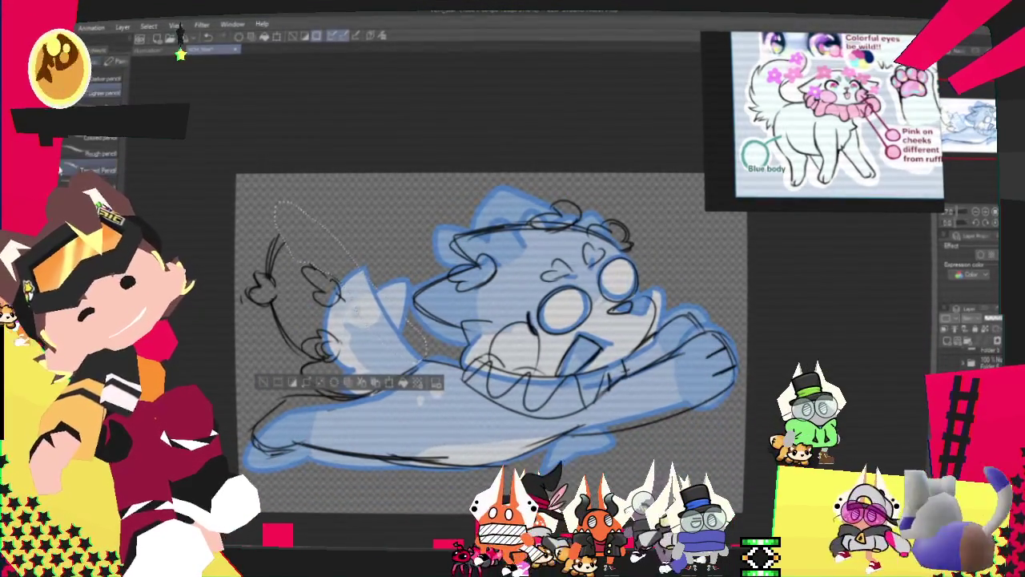
key(ctrl+d)
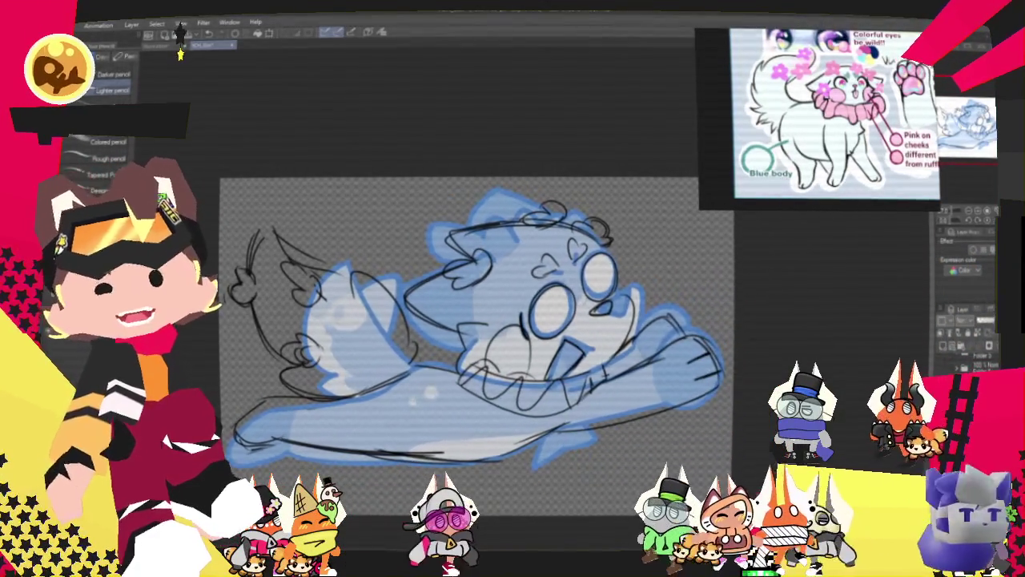
Step: Switch to the Pen sub-tools and give the sketch layer a blue expression colour
key(p)
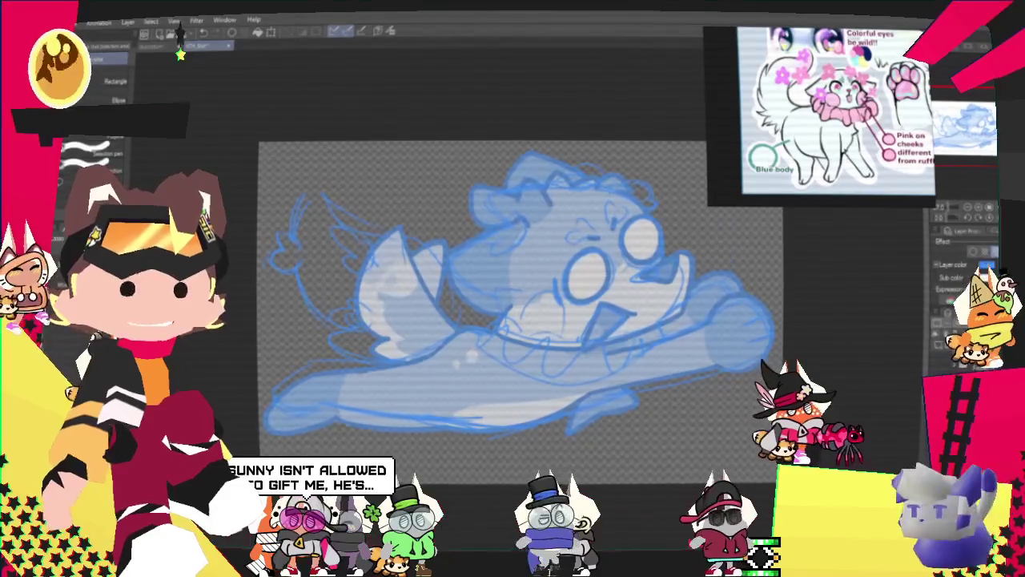
Step: Hide the blue fill, pick the G-pen, zoom in on the face and ink the left eye outline
key(ctrl+z)
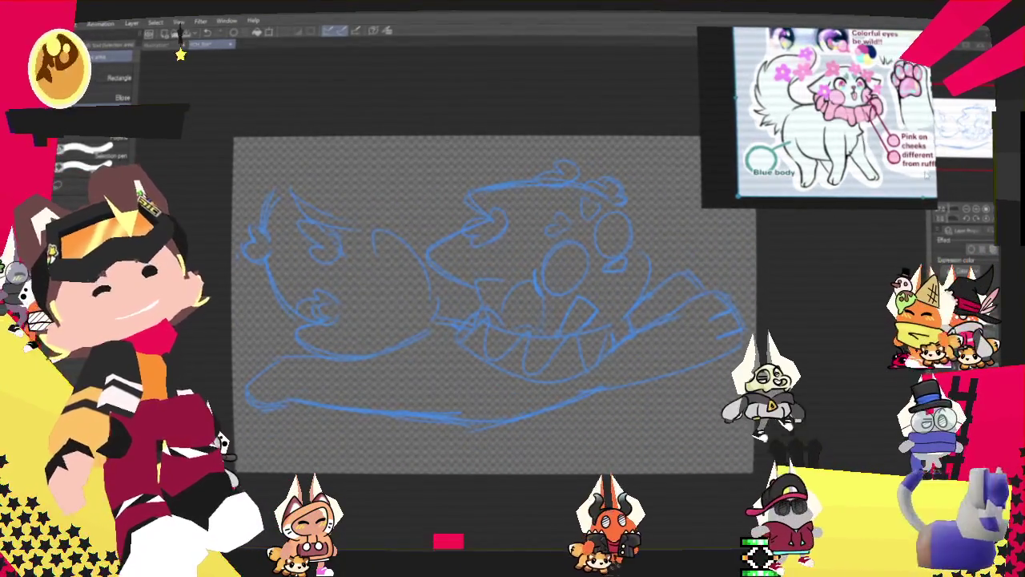
key(p)
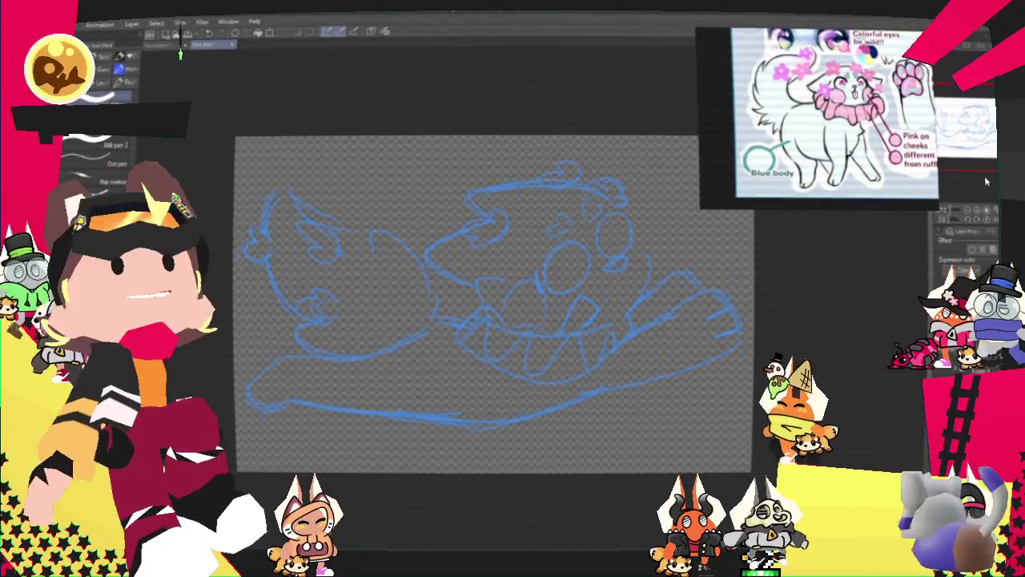
key(ctrl+plus)
key(ctrl+plus)
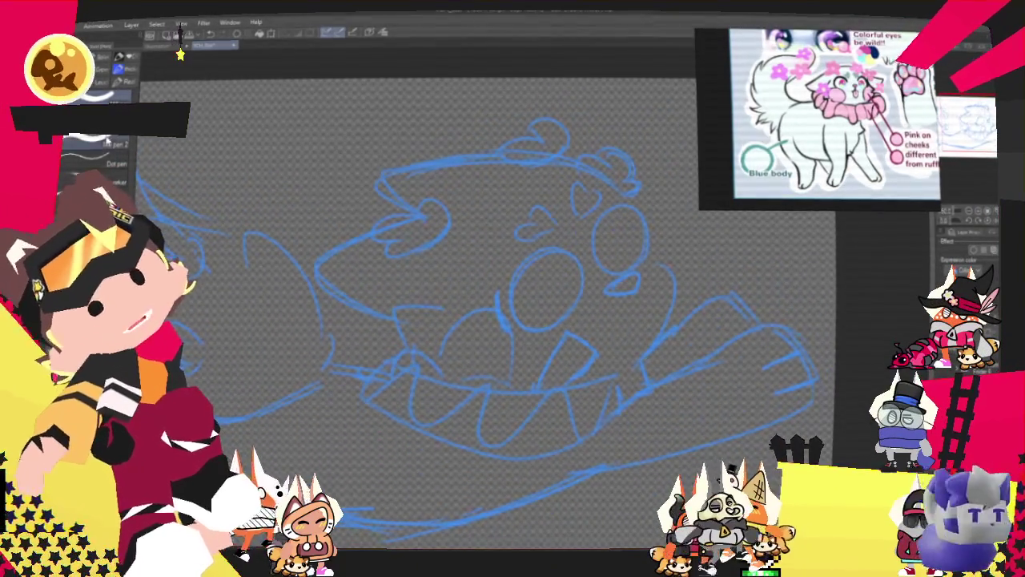
key(ctrl+z)
drag(570, 257, 581, 298)
Step: Redraw the left eye as a clean, closed black oval
key(ctrl+z)
drag(571, 258, 583, 304)
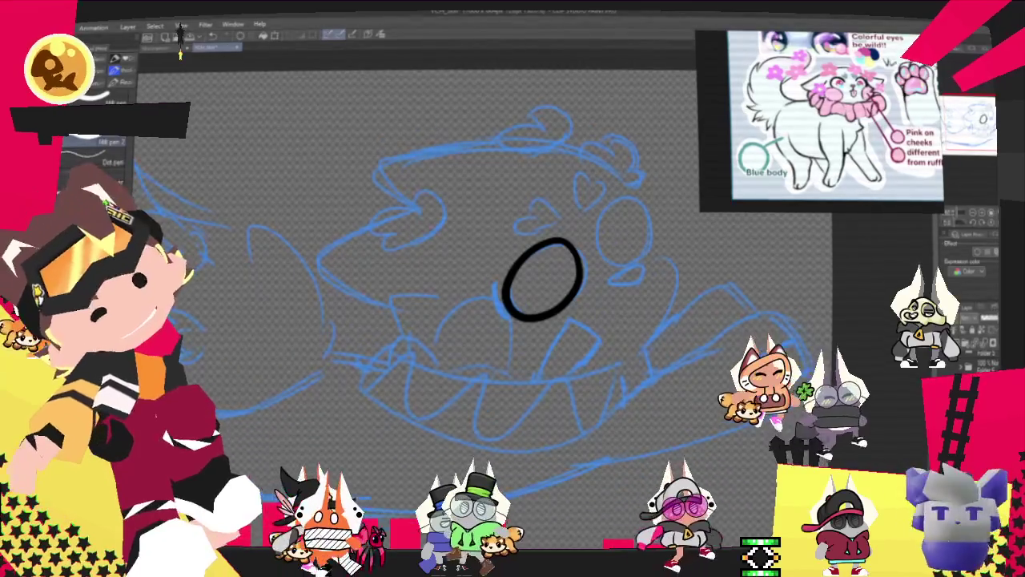
Step: Ink the right eye as a narrow black oval, retrying until it looks right
mouse_move(617, 205)
mouse_down()
mouse_move(629, 275)
mouse_move(645, 253)
mouse_up()
key(ctrl+z)
key(ctrl+z)
key(ctrl+z)
drag(623, 202, 616, 259)
key(ctrl+z)
drag(622, 193, 611, 264)
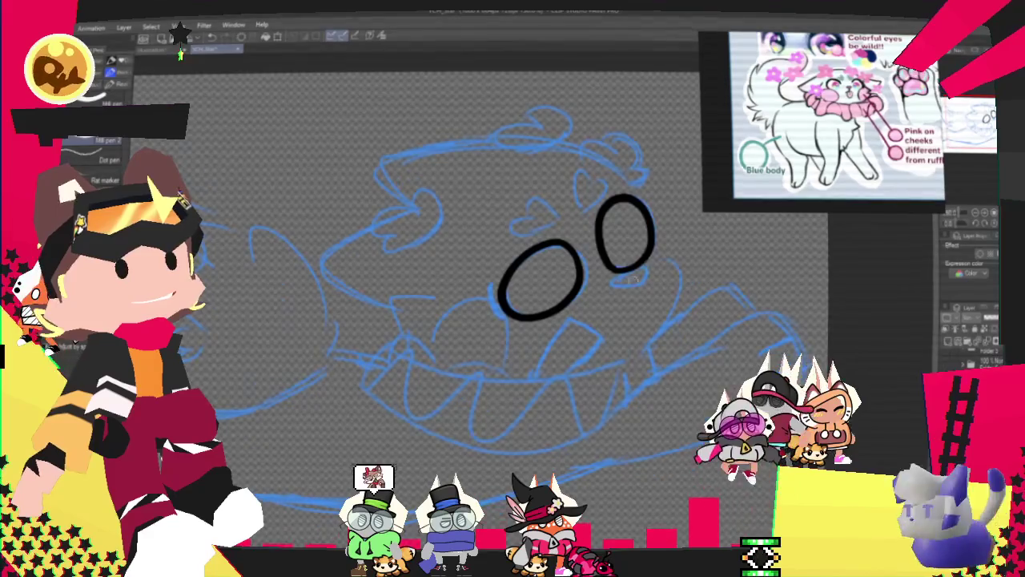
drag(622, 195, 610, 264)
key(ctrl+z)
drag(629, 202, 617, 268)
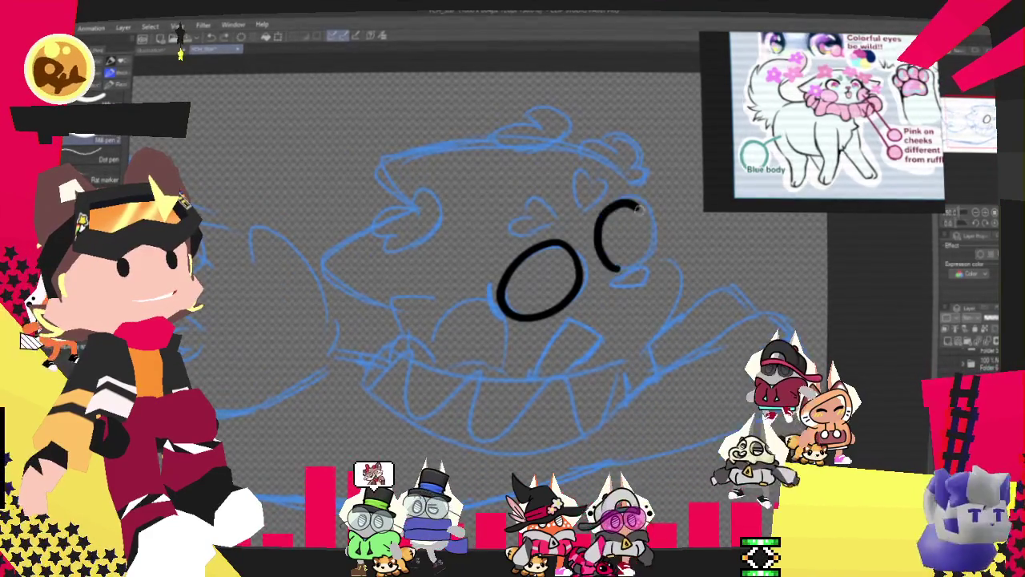
drag(596, 227, 614, 267)
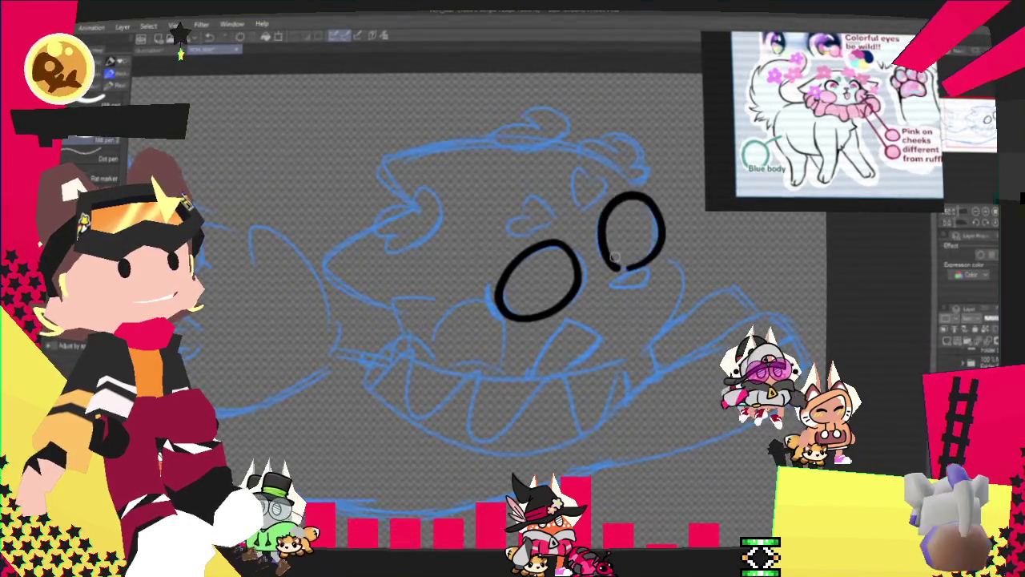
key(ctrl+z)
drag(623, 202, 633, 271)
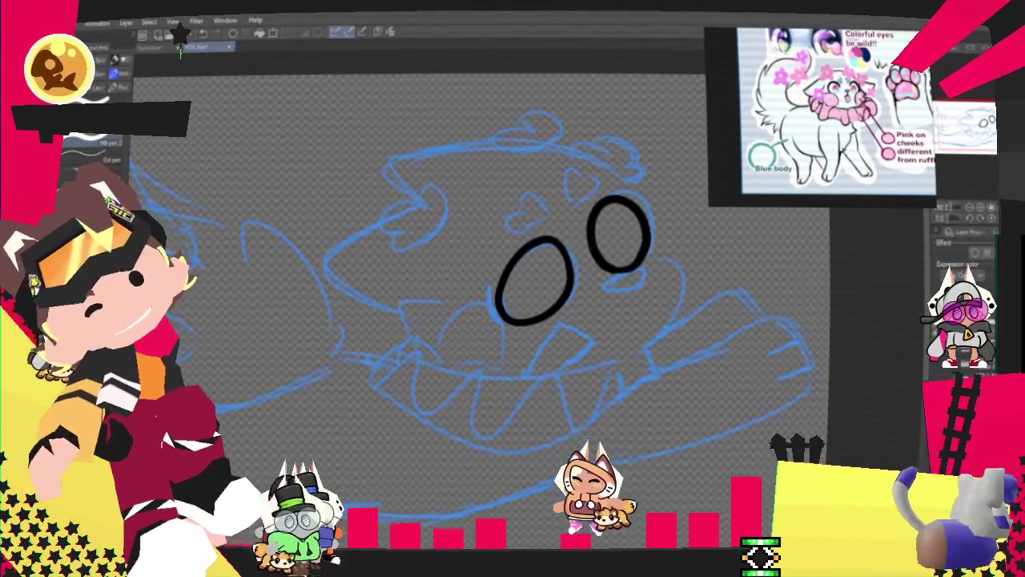
Step: Add a small curl under the right eye and a black face line sweeping down and around
drag(633, 270, 633, 286)
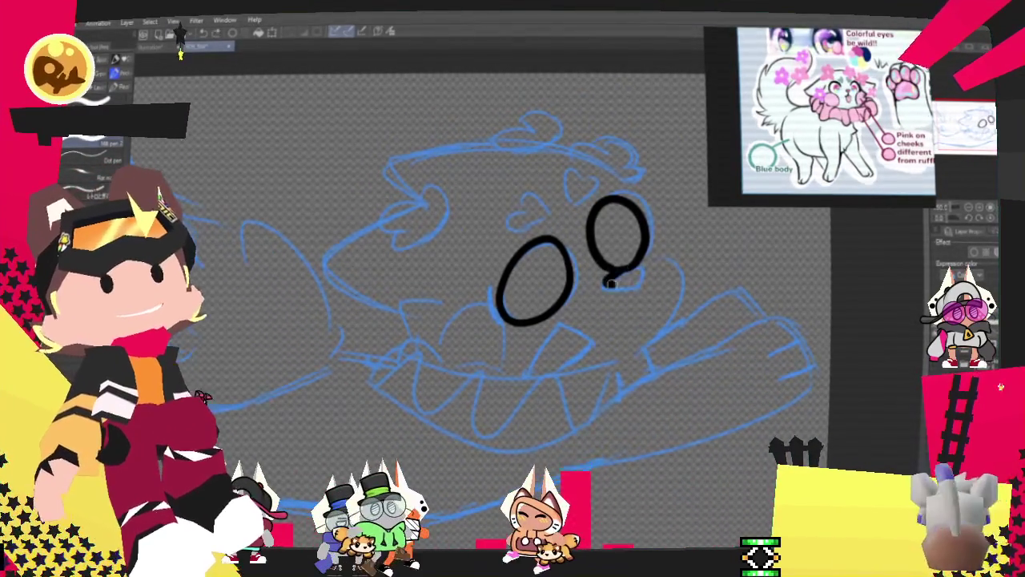
key(ctrl+z)
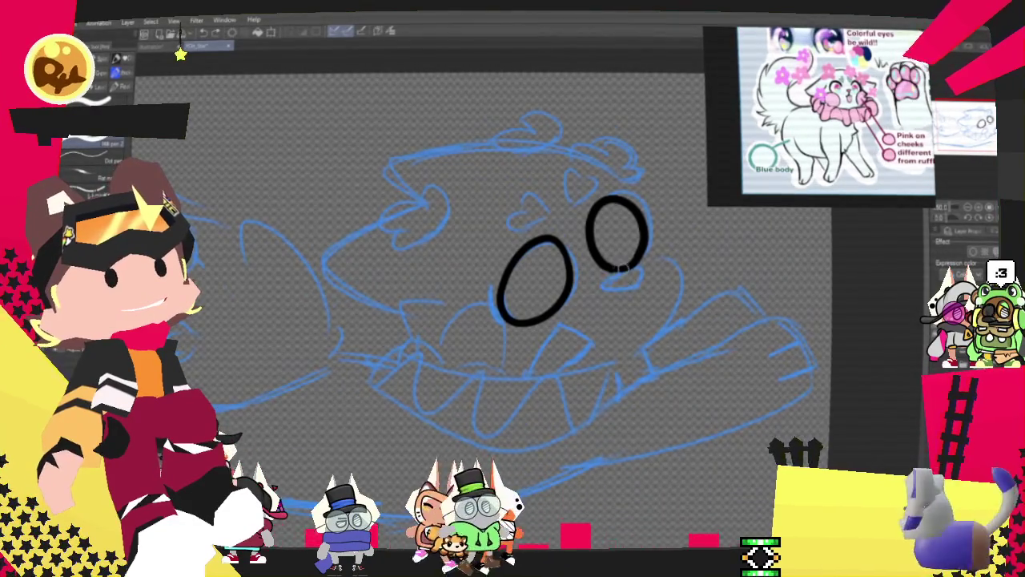
drag(621, 269, 630, 282)
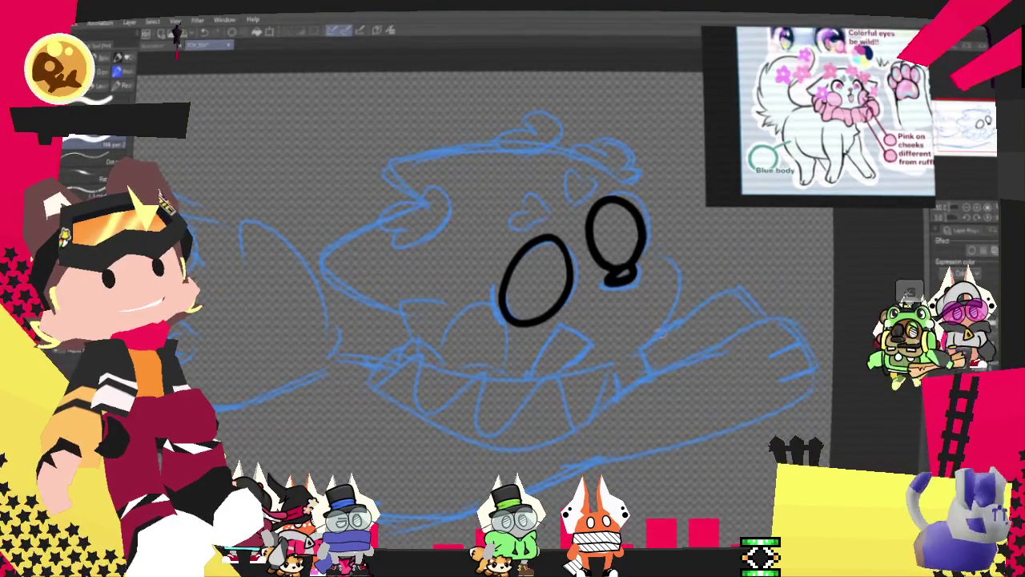
mouse_move(653, 249)
mouse_down()
mouse_move(669, 280)
mouse_move(597, 370)
mouse_up()
key(ctrl+z)
drag(653, 249, 609, 353)
key(ctrl+z)
mouse_move(648, 244)
mouse_down()
mouse_move(596, 363)
mouse_move(377, 364)
mouse_up()
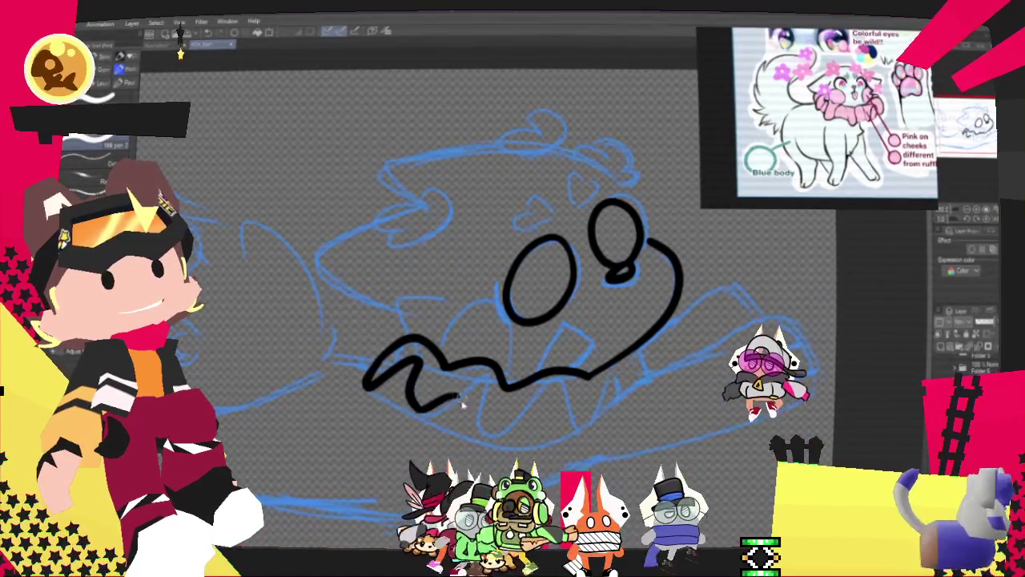
Step: Ink the zigzag line under the mouth, undoing one stroke and extending the jaw rightward
drag(364, 389, 449, 364)
mouse_move(392, 409)
mouse_down()
mouse_move(469, 428)
mouse_move(564, 418)
mouse_up()
key(ctrl+z)
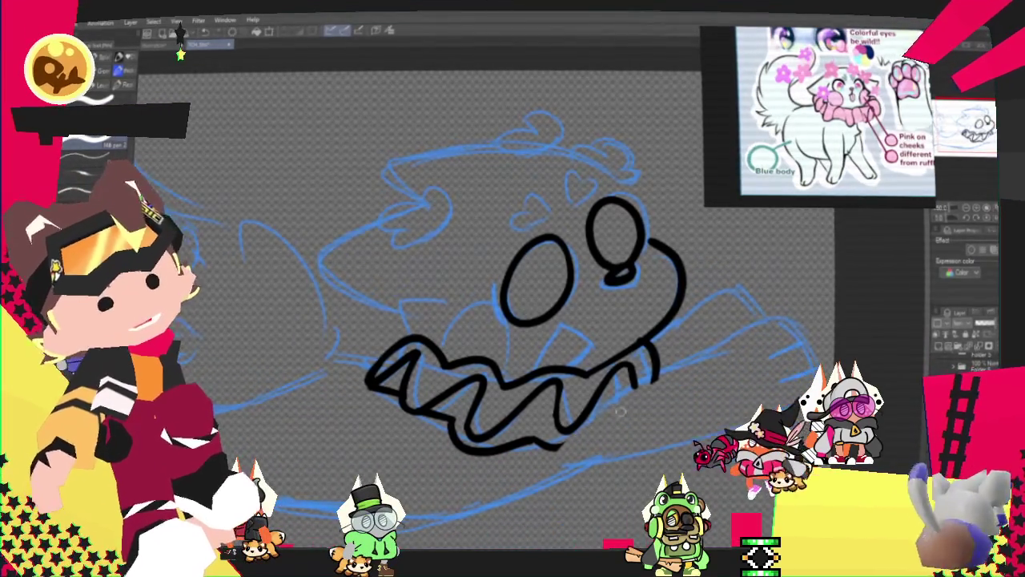
drag(597, 408, 648, 389)
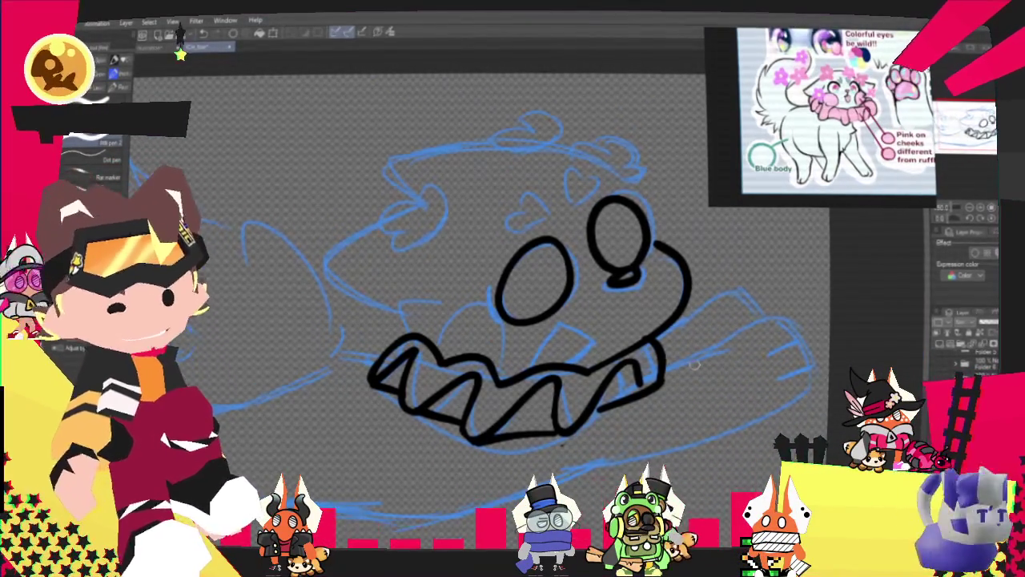
drag(695, 364, 635, 308)
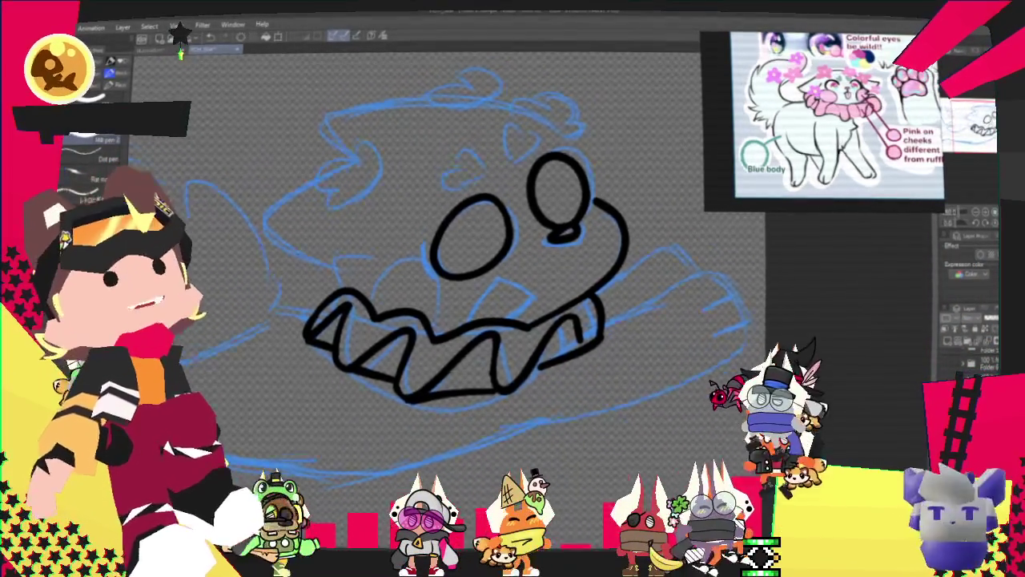
Step: Ink a curve inside the mouth, undoing an accidental shift of the line art
drag(535, 303, 500, 337)
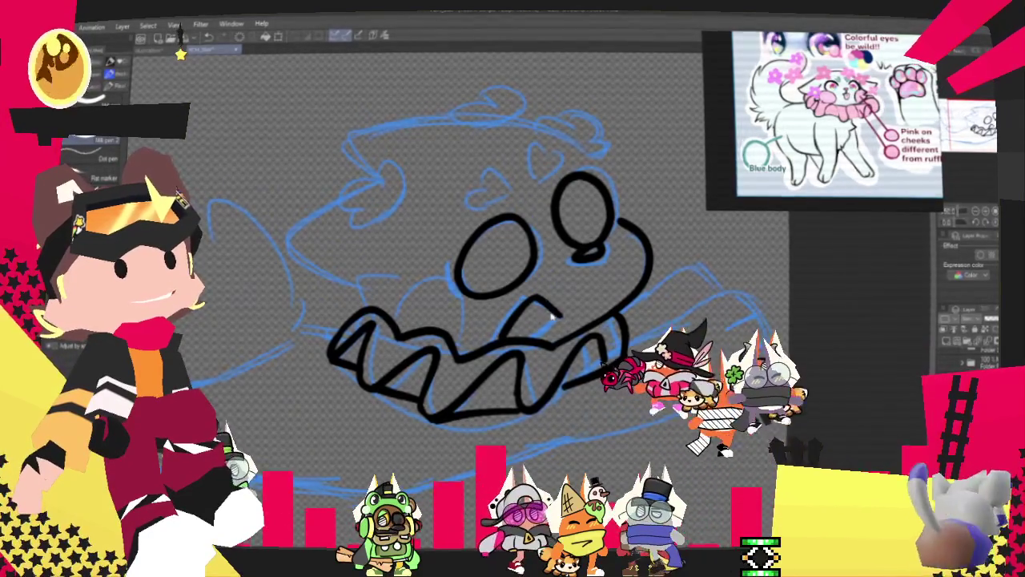
drag(551, 309, 536, 335)
key(ctrl+z)
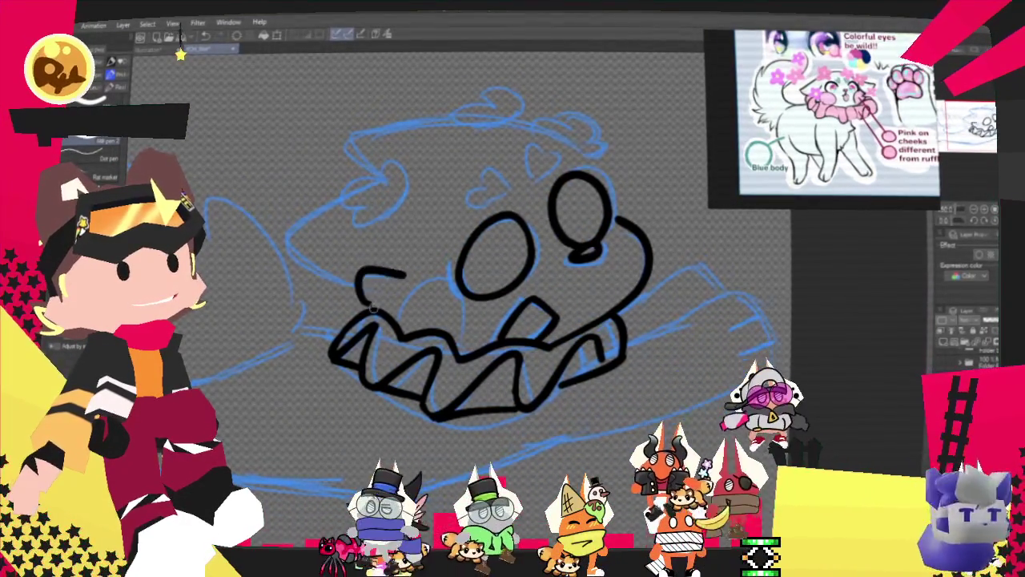
Step: Draw an angular corner stroke left of the left eye
drag(408, 274, 371, 307)
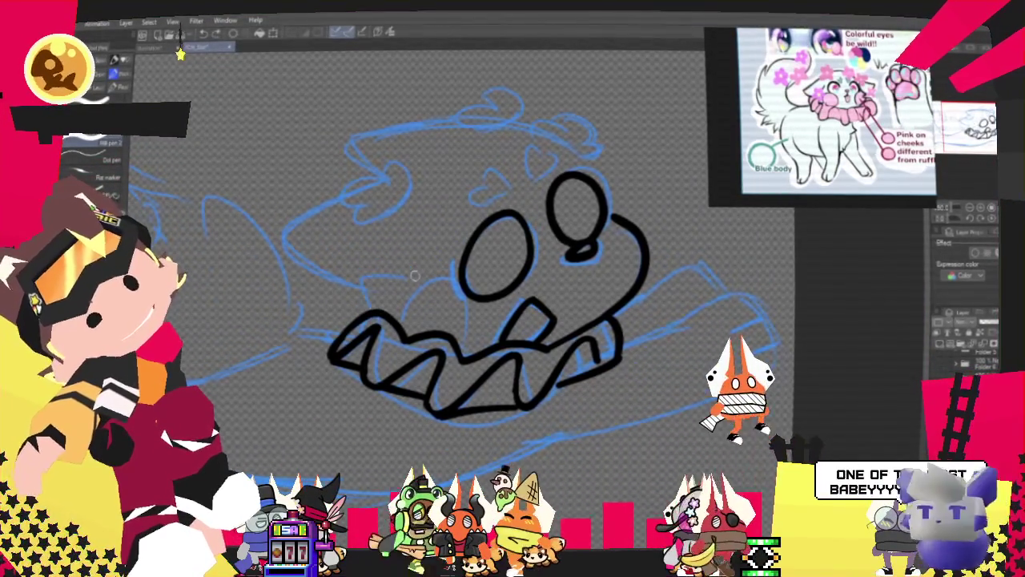
drag(382, 276, 370, 314)
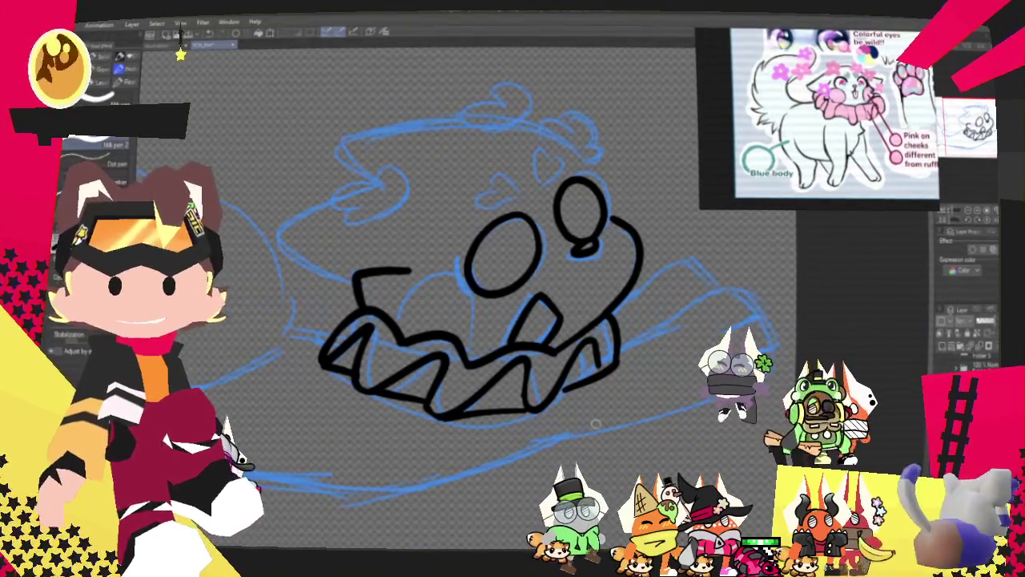
key(ctrl+plus)
key(ctrl+plus)
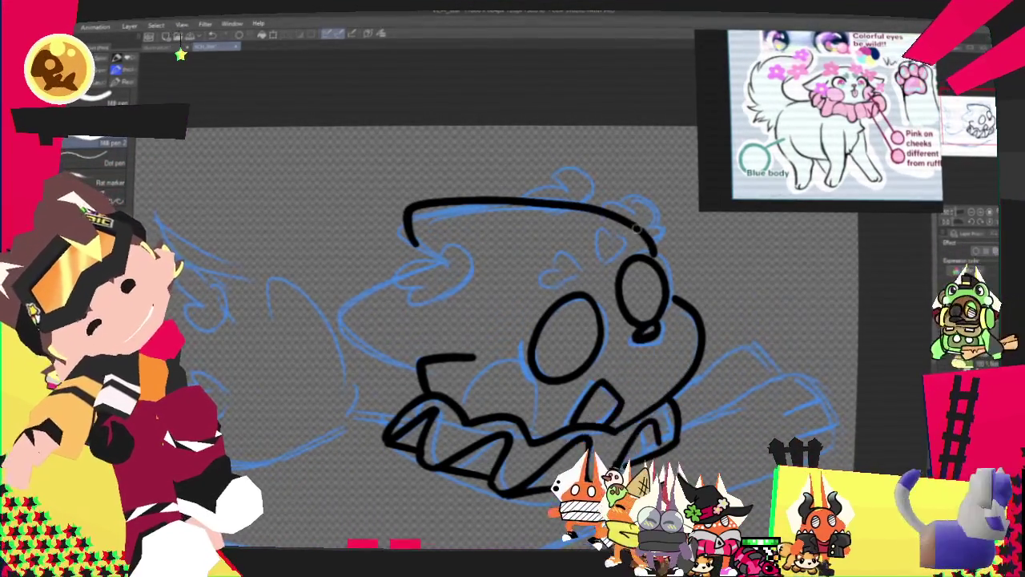
Step: Outline the top of the head and draw a brow curve across its inside
mouse_move(659, 264)
mouse_down()
mouse_move(452, 271)
mouse_move(419, 389)
mouse_up()
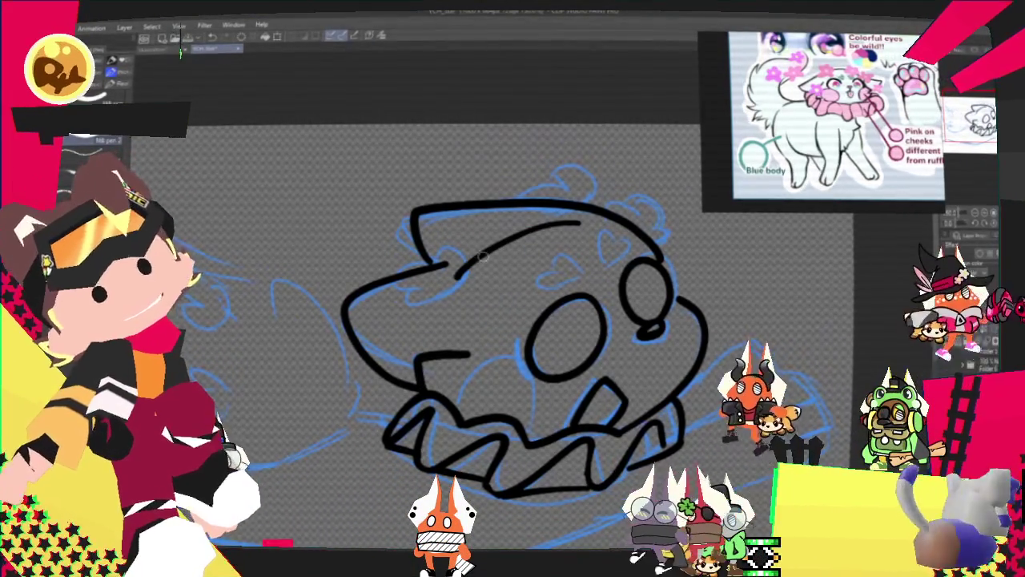
drag(439, 264, 581, 224)
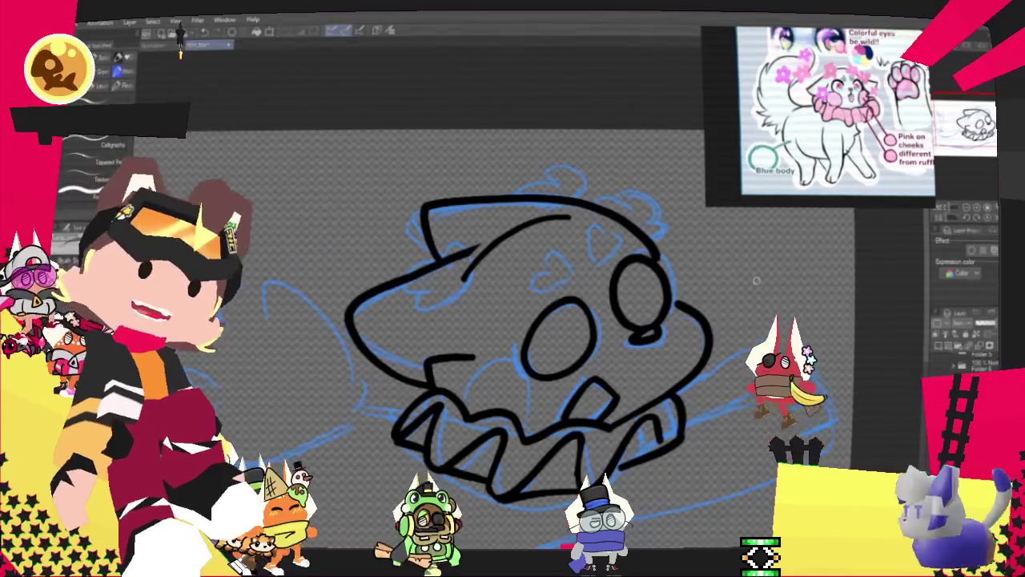
mouse_move(755, 280)
mouse_down()
mouse_move(732, 313)
mouse_move(804, 189)
mouse_move(788, 192)
mouse_up()
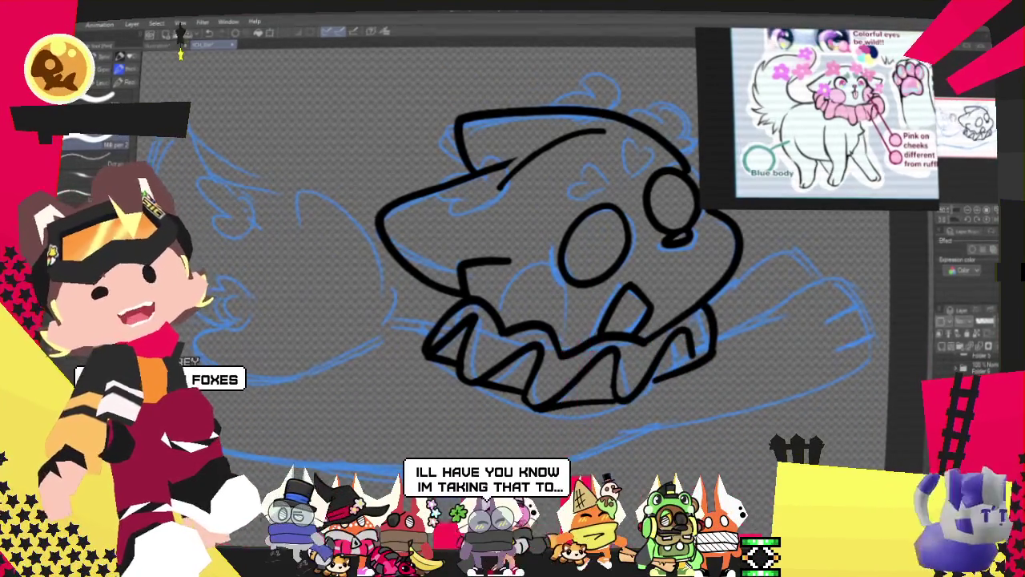
drag(593, 240, 441, 204)
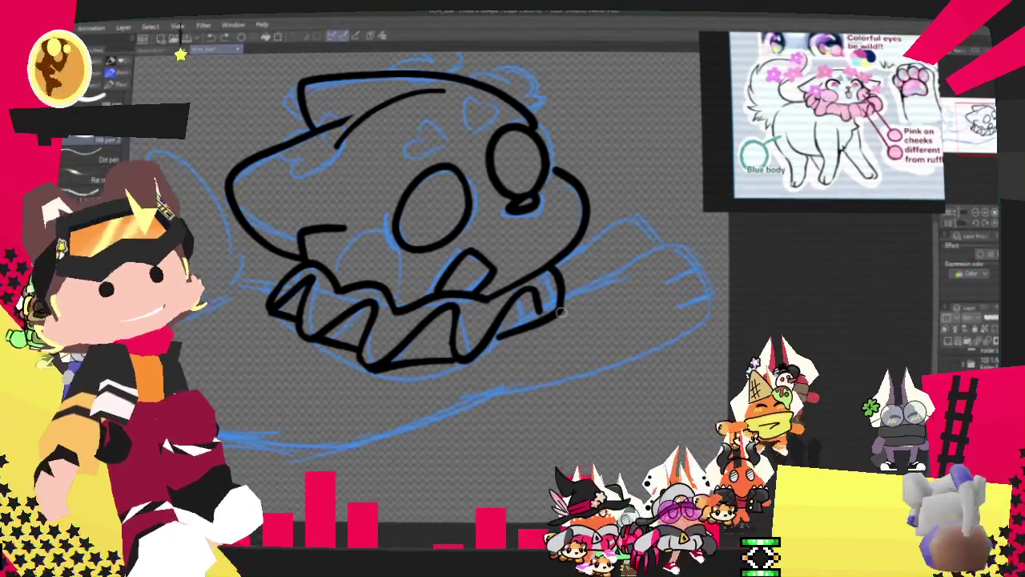
Step: Redraw the upper tail edge after undone attempts, and add two short paw-tip lines
key(ctrl+z)
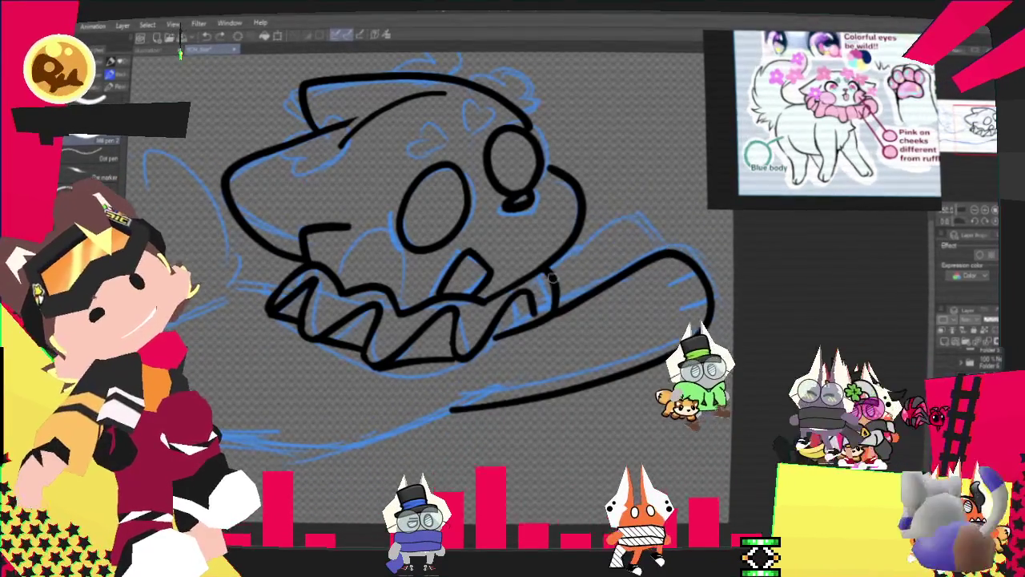
key(ctrl+z)
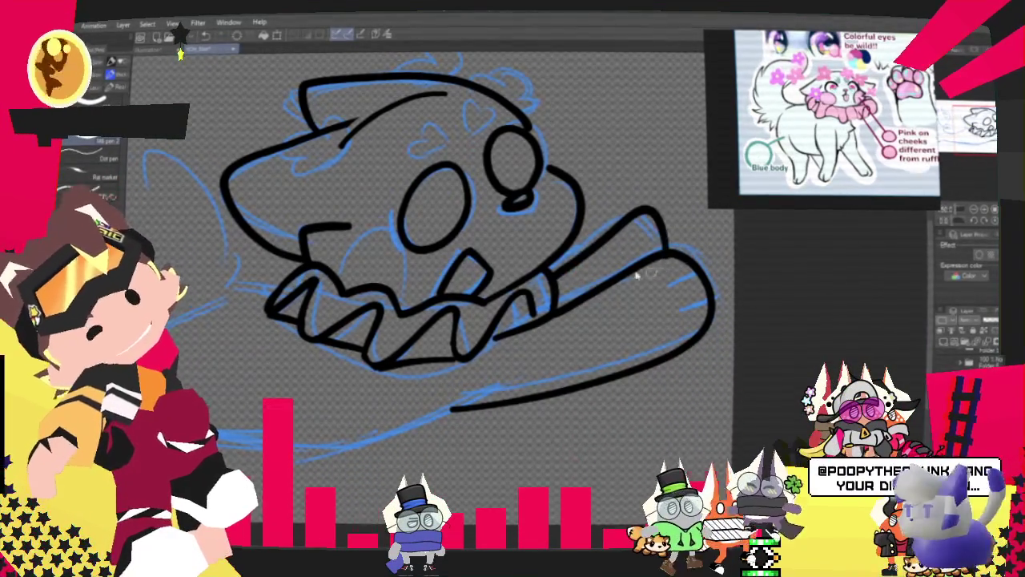
drag(552, 277, 655, 230)
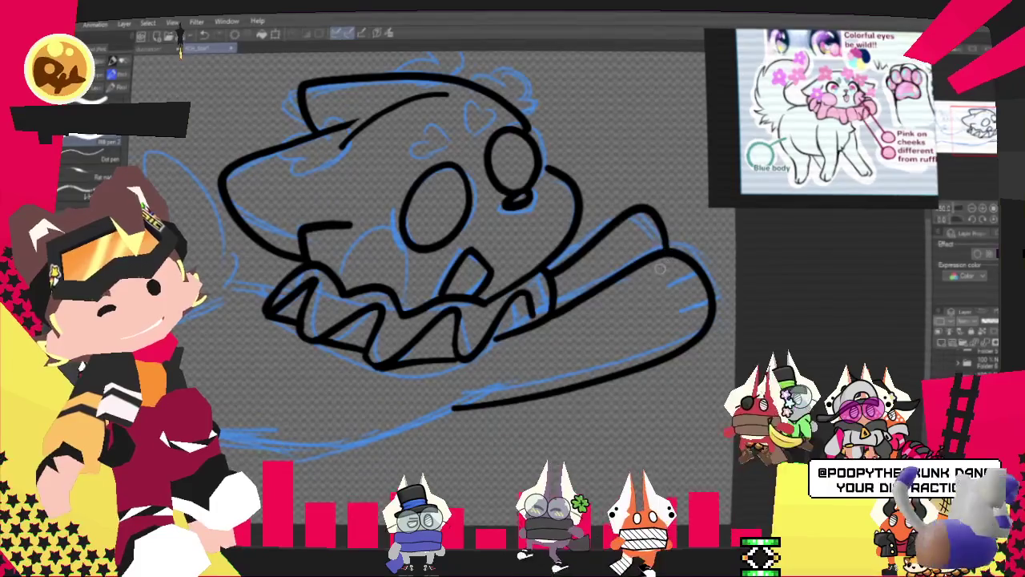
drag(553, 274, 662, 254)
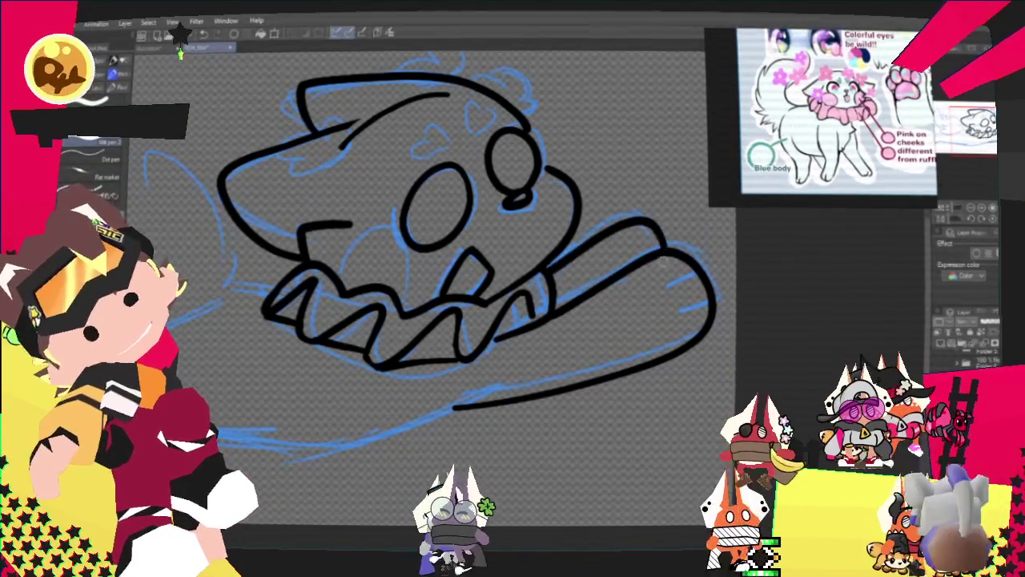
drag(552, 274, 661, 240)
key(ctrl+z)
drag(552, 273, 663, 245)
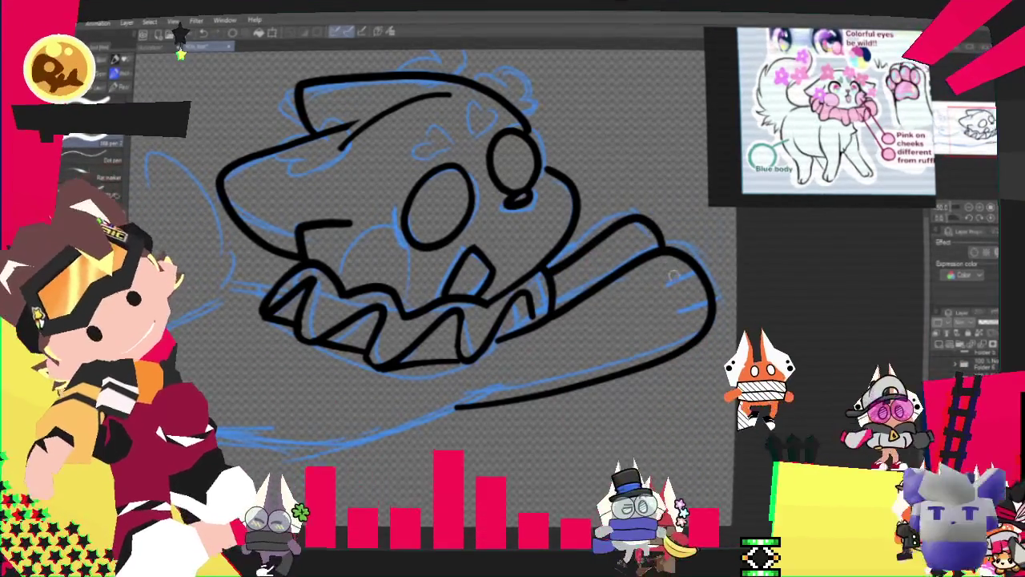
drag(667, 293, 694, 276)
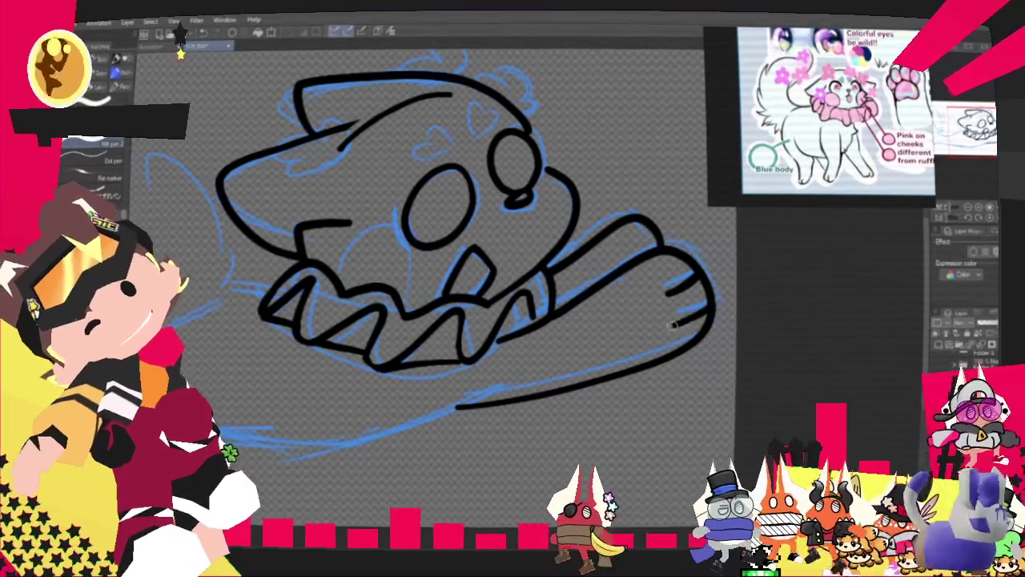
drag(681, 322, 708, 311)
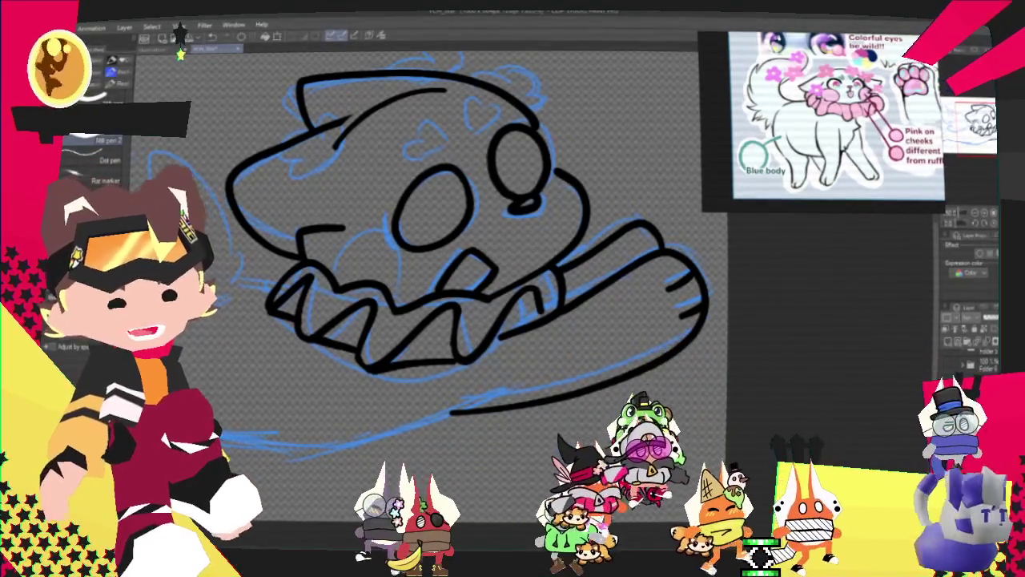
Step: Ink the long underside outline, redoing its upward left curve and a short line from the teeth
scroll(512, 241, up, 3)
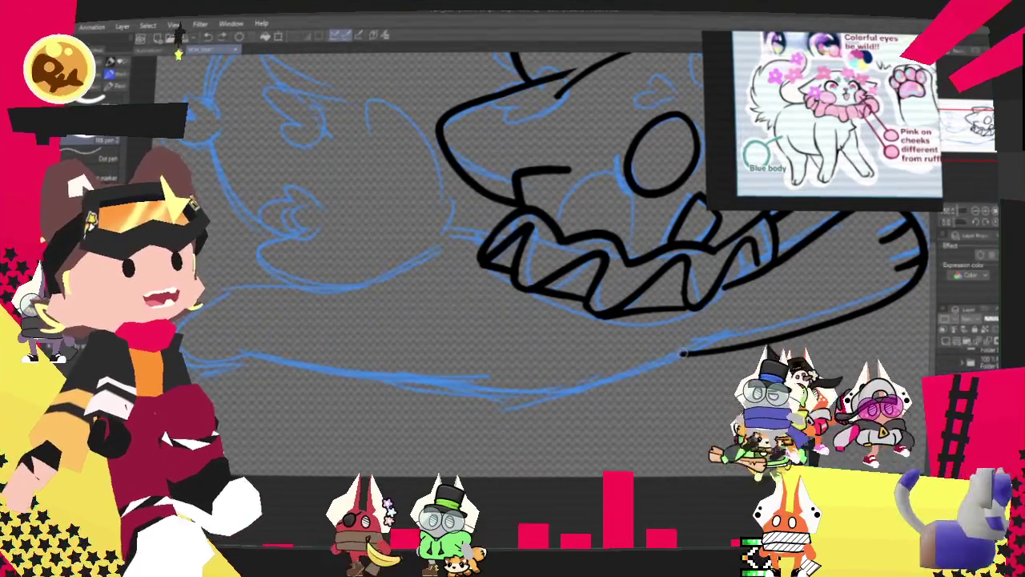
drag(685, 351, 230, 286)
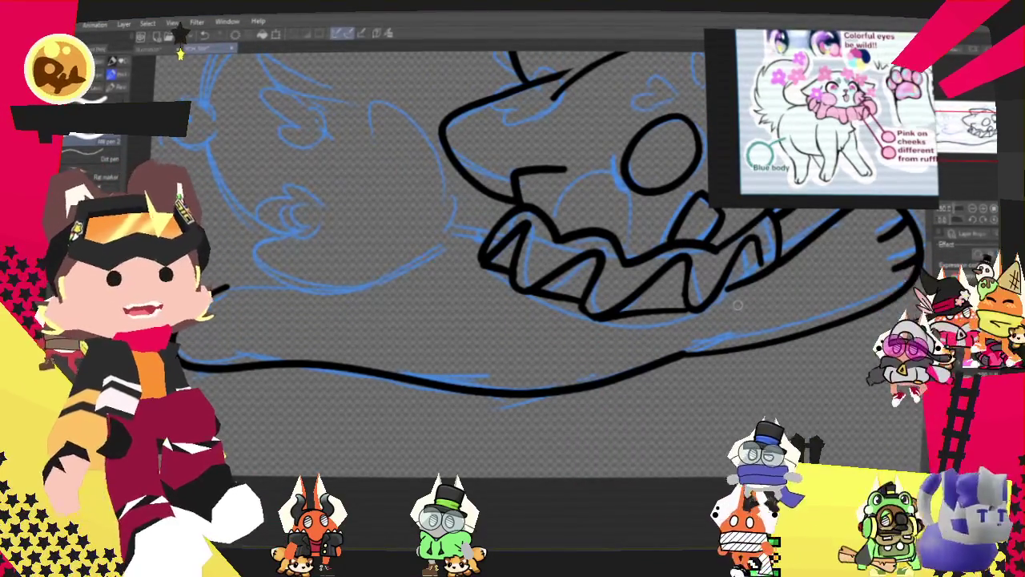
drag(738, 305, 882, 293)
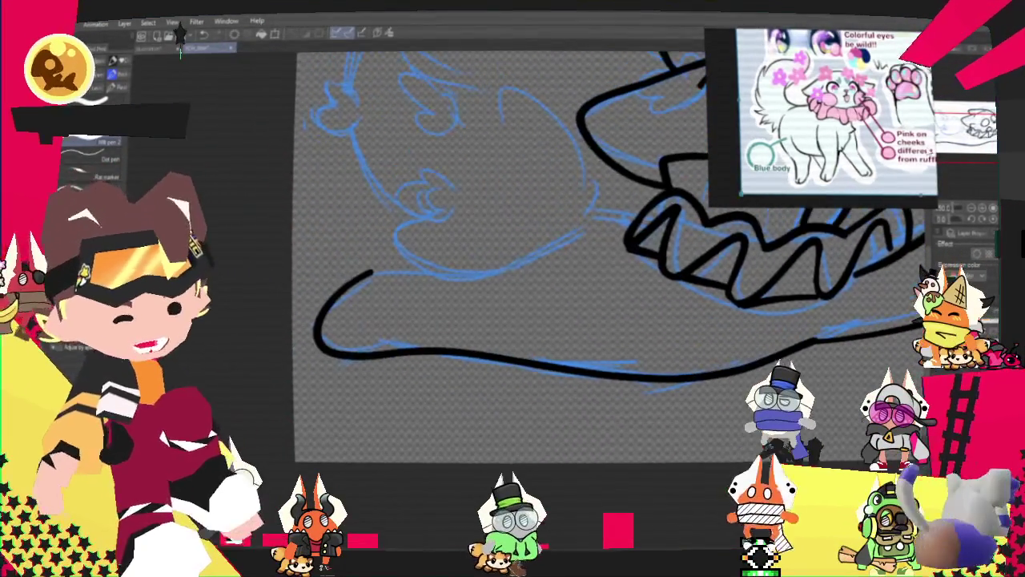
key(ctrl+z)
mouse_move(469, 348)
mouse_down()
mouse_move(321, 343)
mouse_move(395, 275)
mouse_move(629, 229)
mouse_up()
key(ctrl+z)
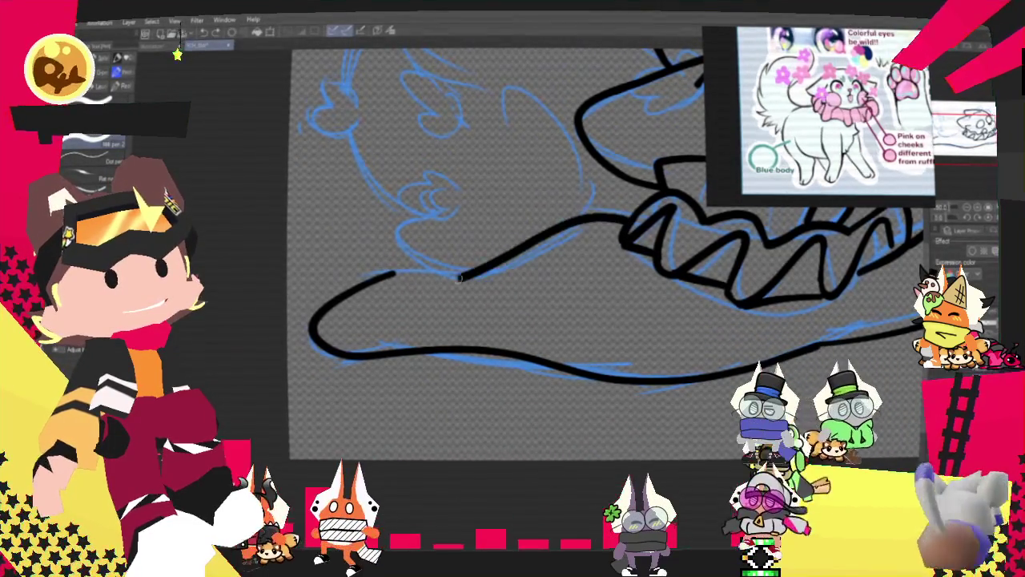
mouse_move(629, 223)
mouse_down()
mouse_move(564, 228)
mouse_move(384, 274)
mouse_up()
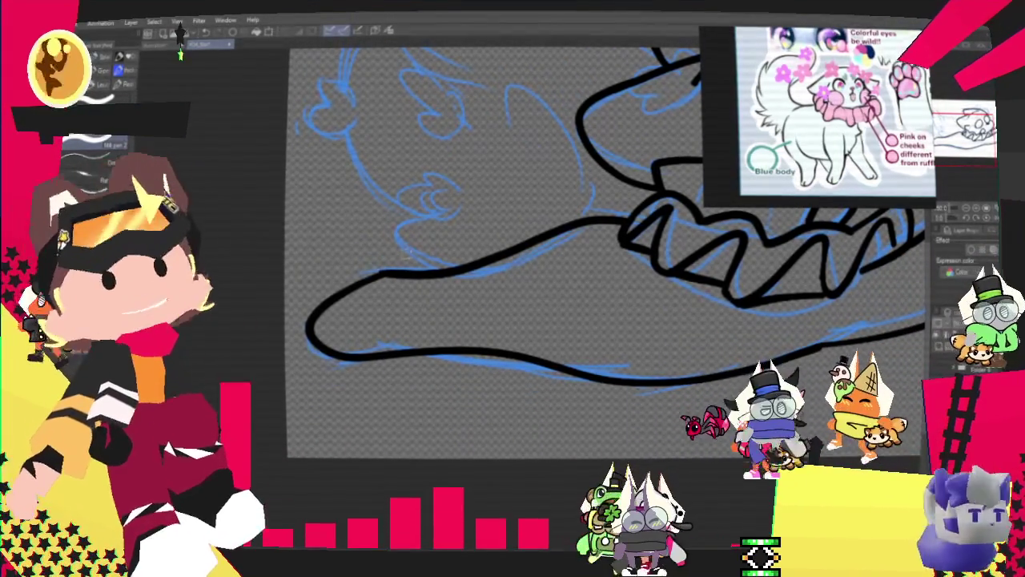
scroll(609, 256, down, 3)
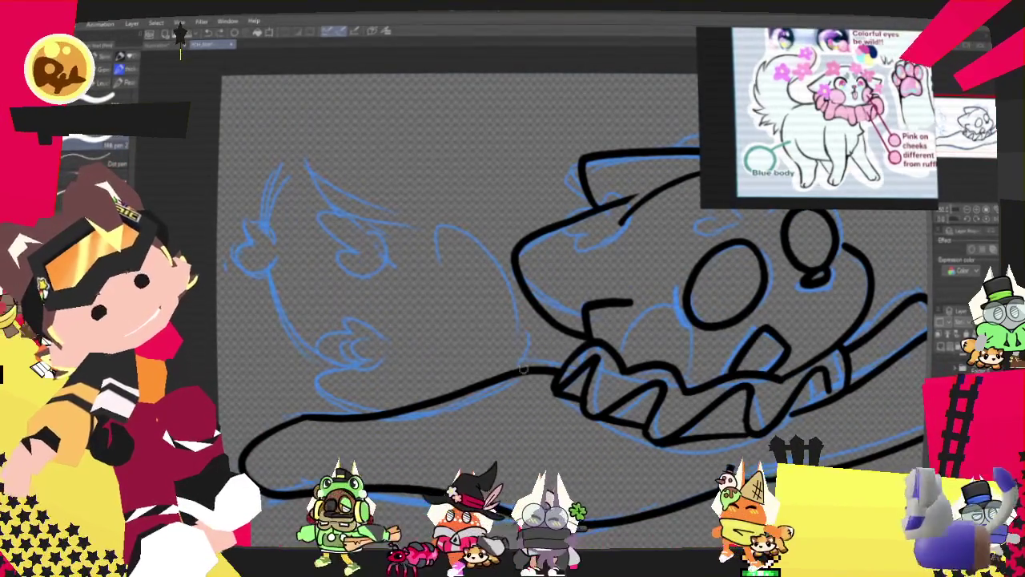
Step: Hook the bottom outline's left end, ink the left ear, and redraw the back-of-head curve
drag(442, 396, 336, 369)
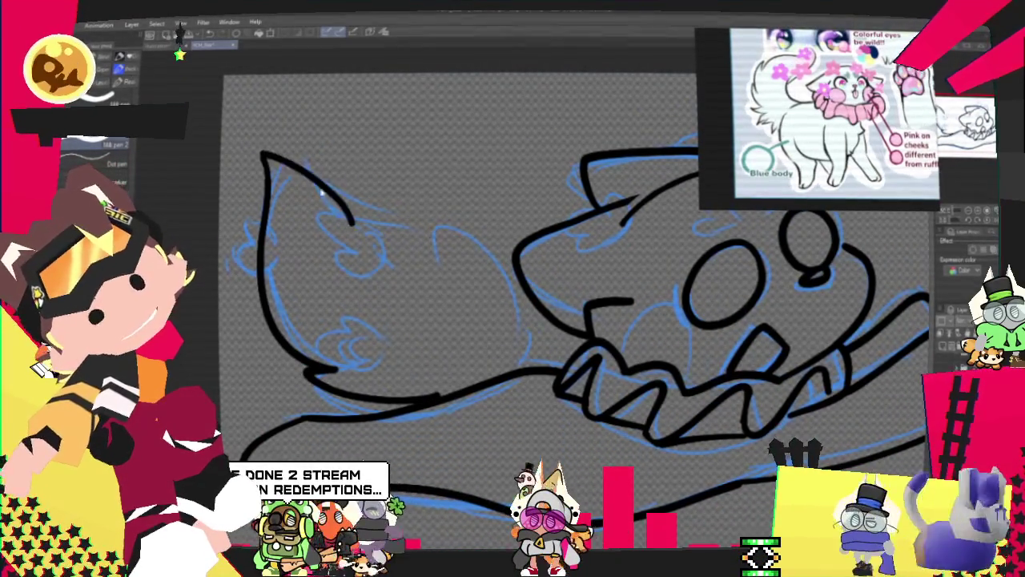
drag(263, 154, 372, 224)
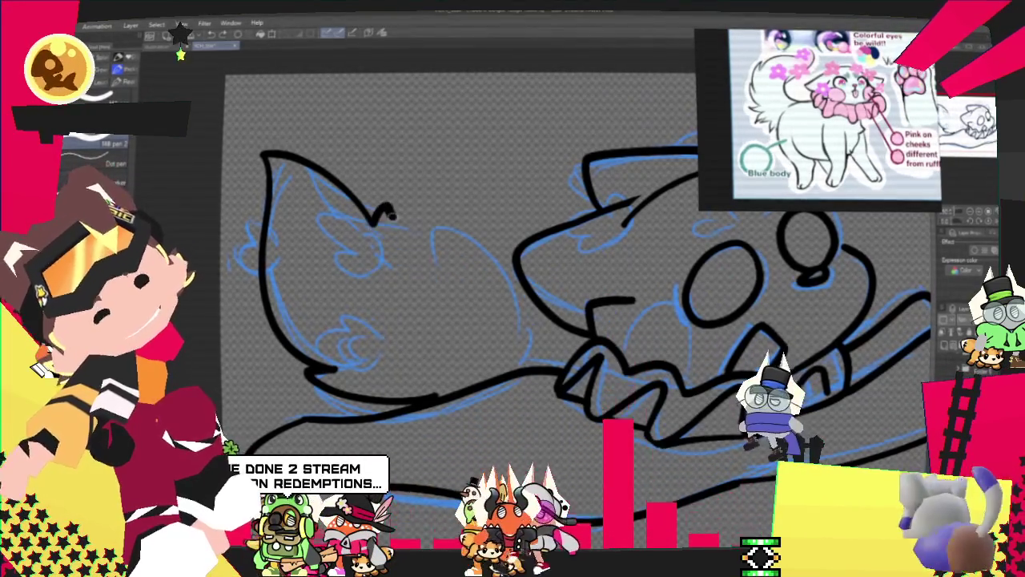
key(ctrl+z)
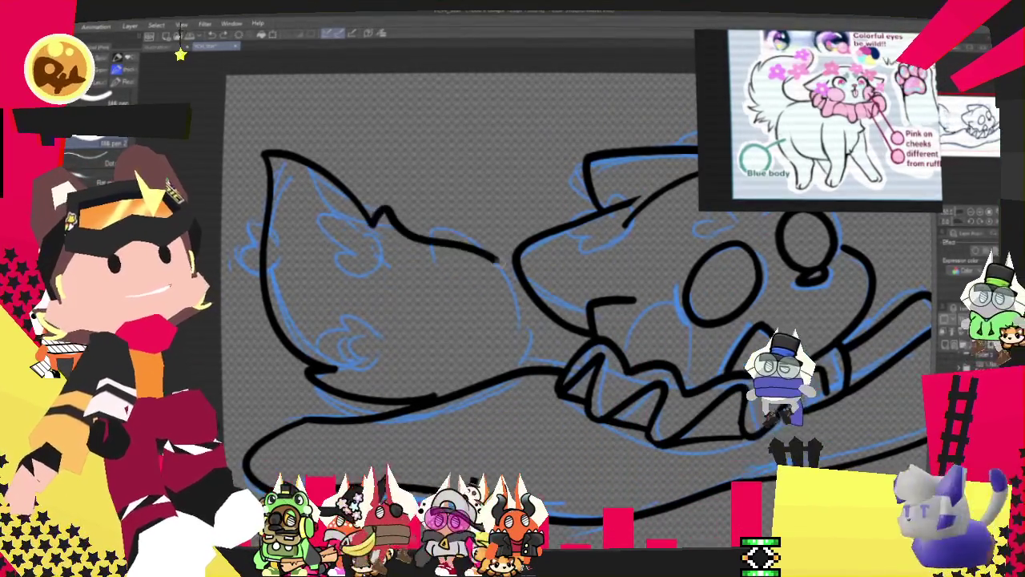
drag(480, 250, 528, 353)
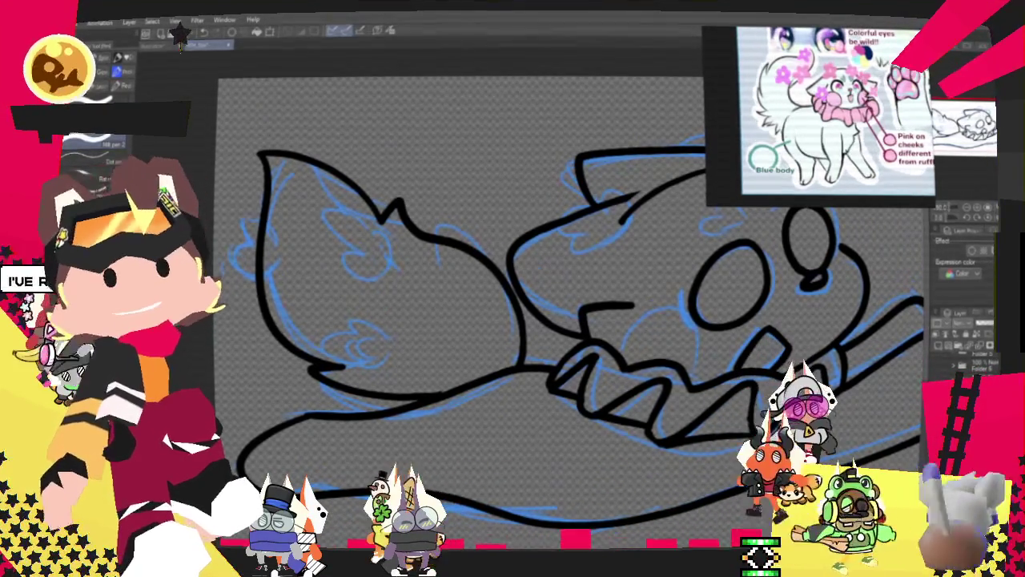
mouse_move(730, 281)
mouse_down()
mouse_move(694, 264)
mouse_move(629, 308)
mouse_up()
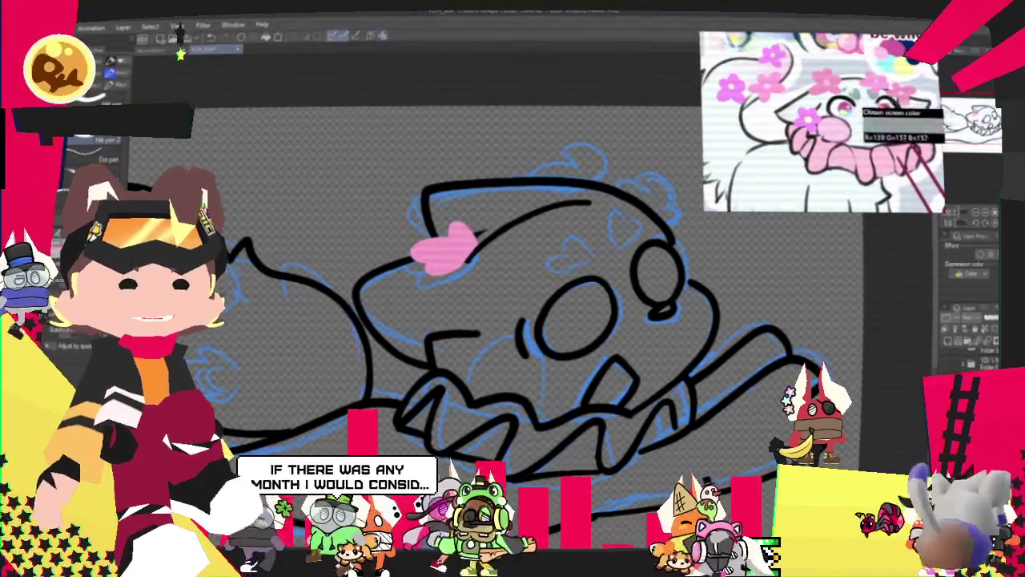
Step: Zoom out to see more of the creature with its new pink flower
key(ctrl+minus)
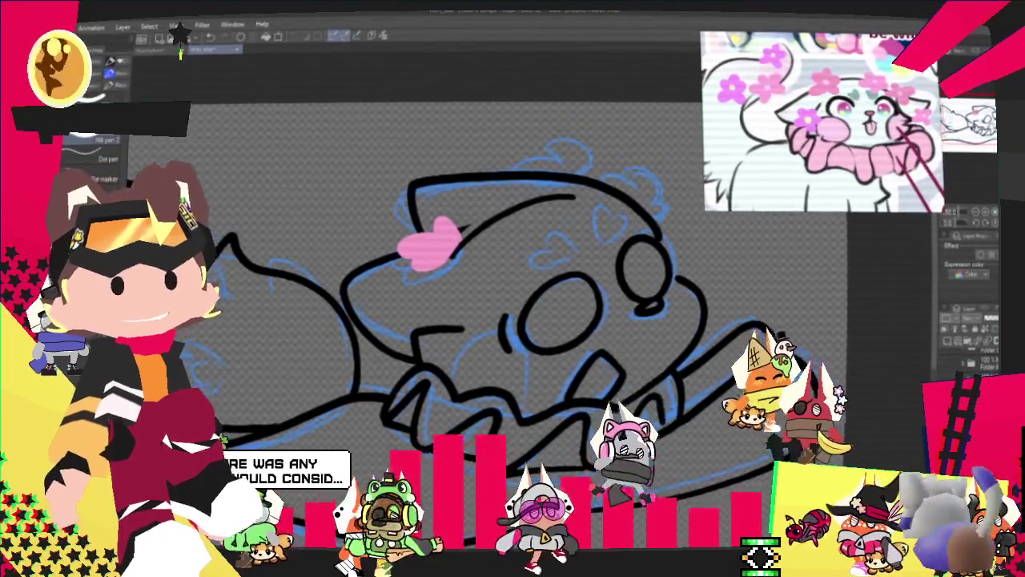